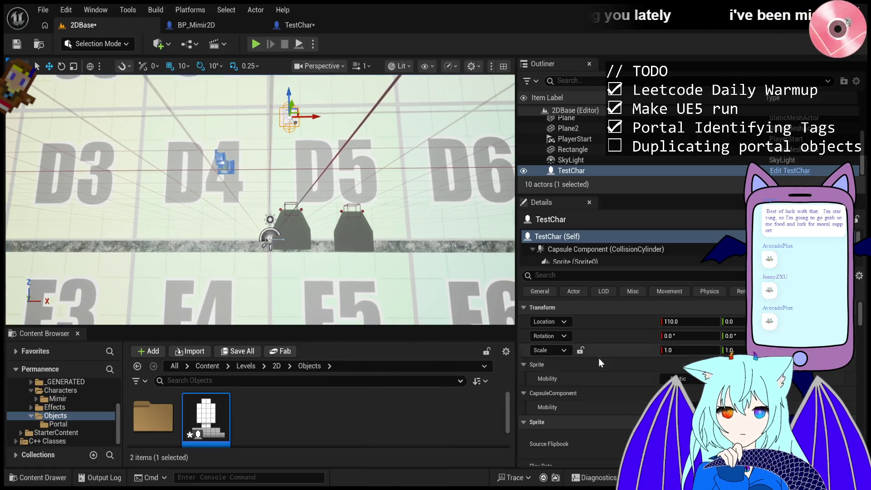
- Filter TestChar's Details by 'tag' to show its tag properties, then start a play test
scroll(634, 358, "down", 10)
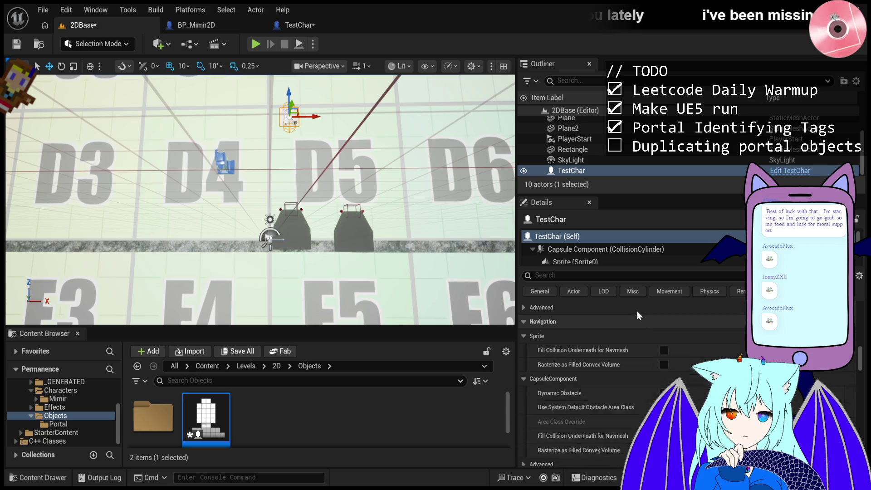
left_click(635, 275)
type("tag")
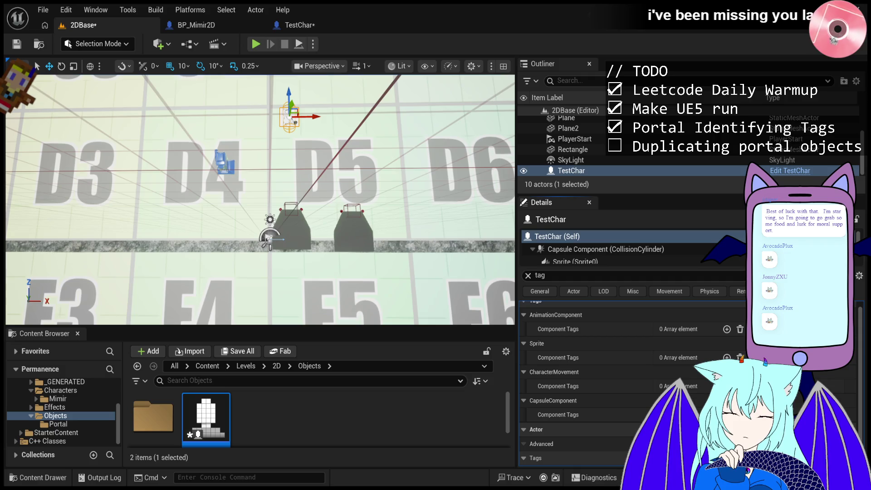
scroll(635, 385, "down", 1)
key("alt+p")
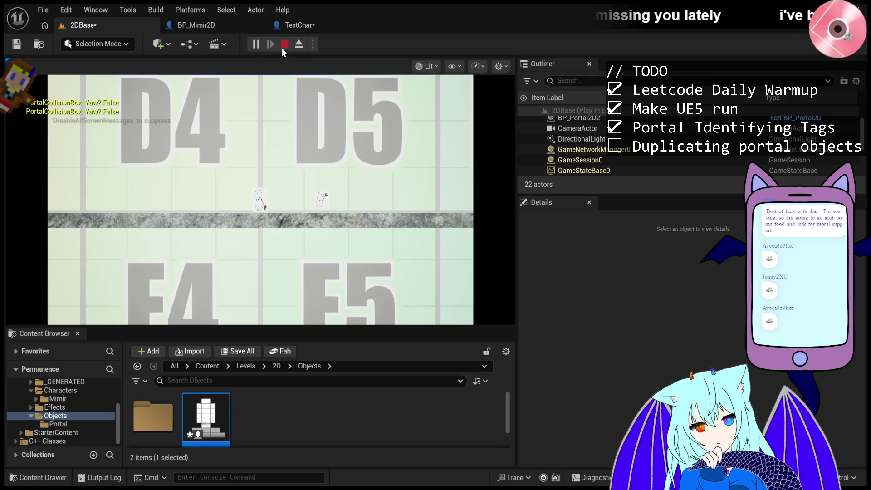
- Restart the play-in-editor run, let the character play below D4, then stop it
left_click(282, 46)
left_click(256, 44)
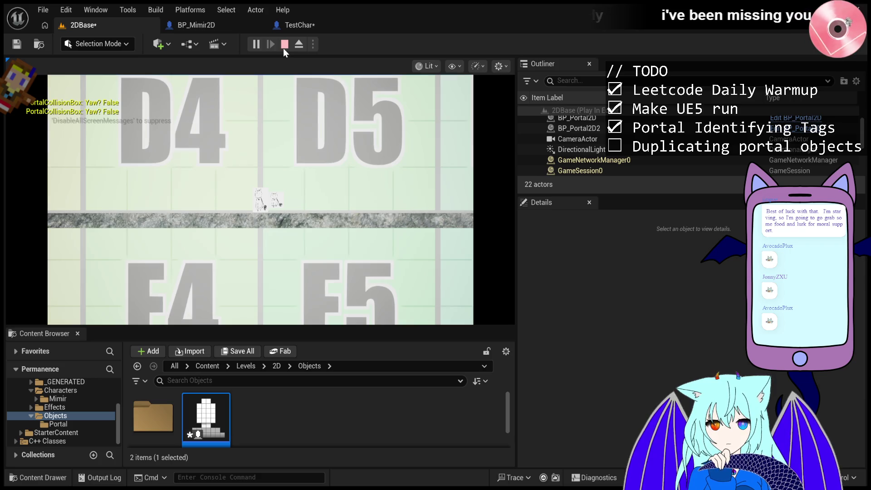
left_click(284, 45)
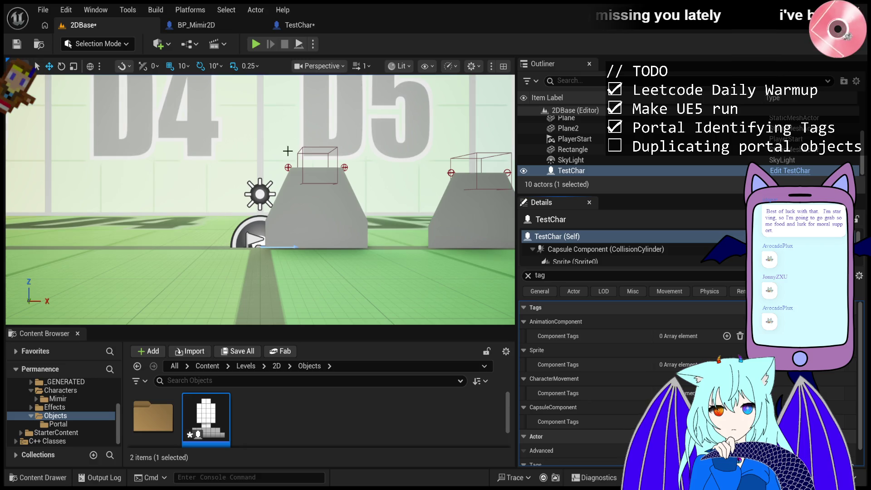
- Select BP_Portal2D2 in the Outliner, frame it, and tilt the view down over both portals
left_click(290, 25)
left_click(81, 26)
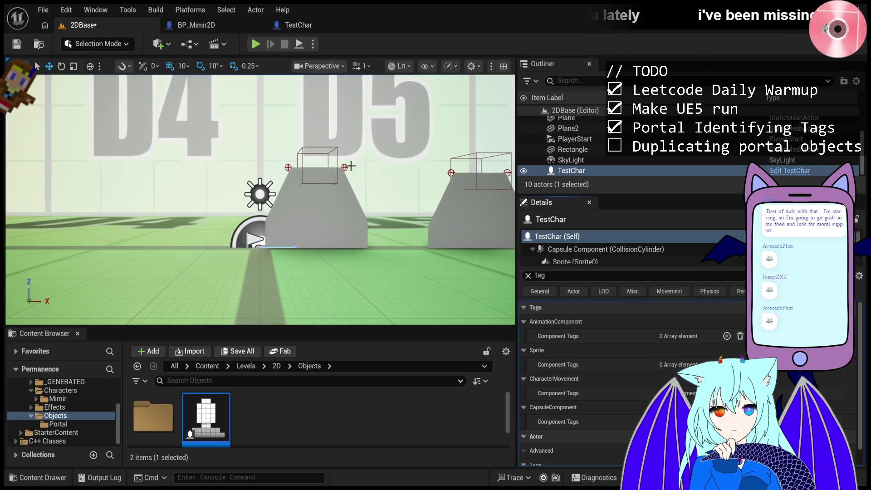
key("Up")
key("Up")
key("Up")
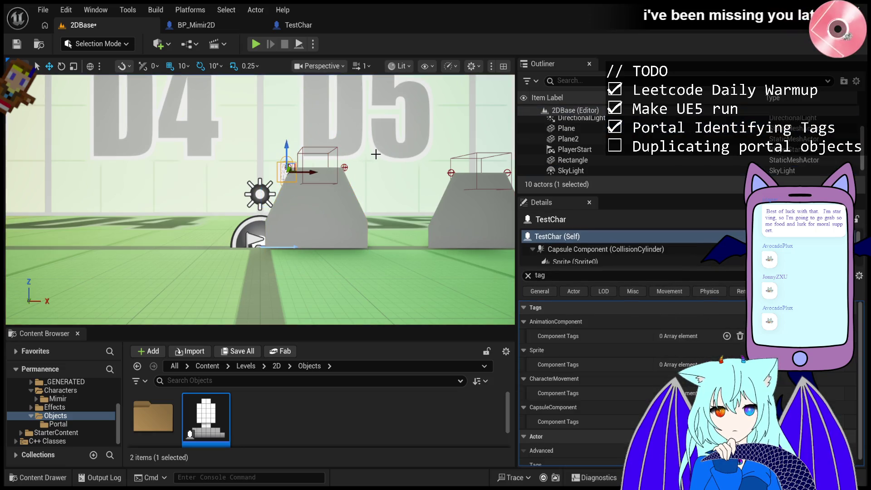
key("Down")
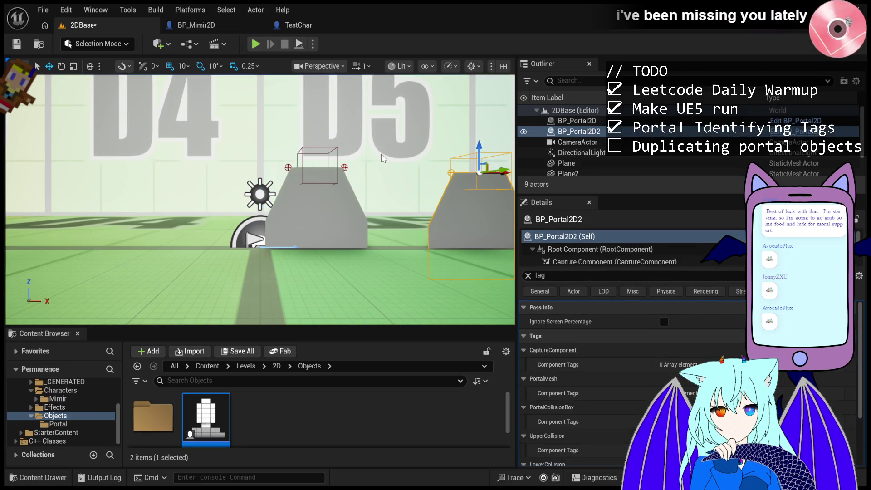
key("ctrl+z")
key("ctrl+z")
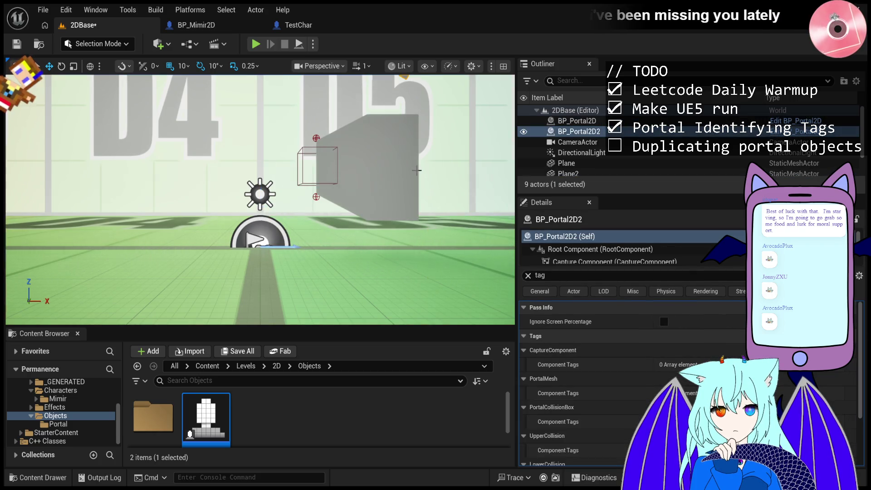
mouse_move(417, 170)
left_mouse_down()
mouse_move(417, 218)
mouse_move(411, 213)
left_mouse_up()
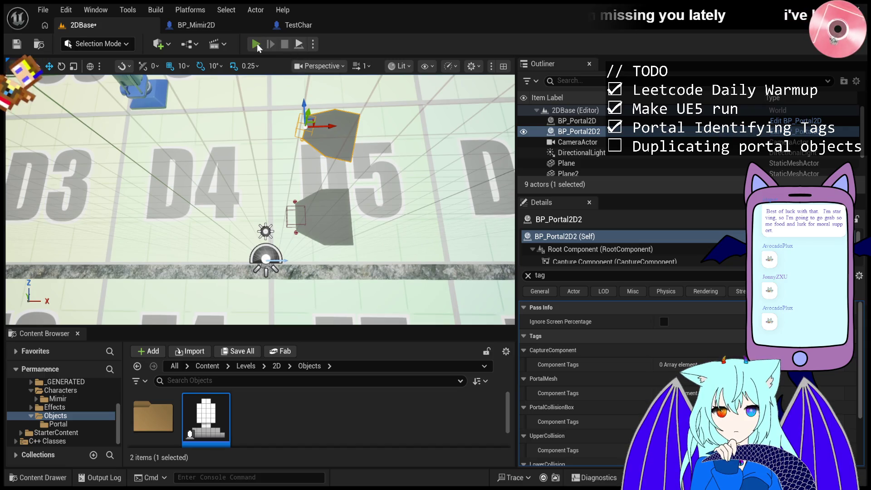
left_click(257, 43)
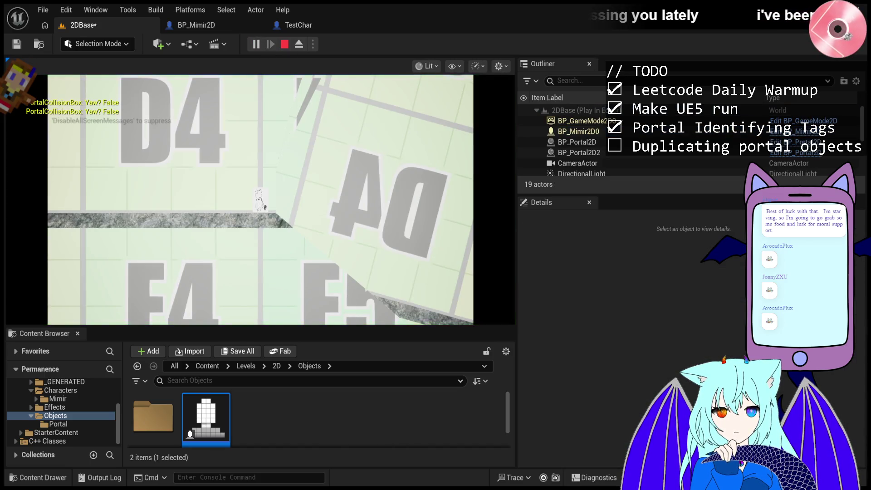
left_click(284, 44)
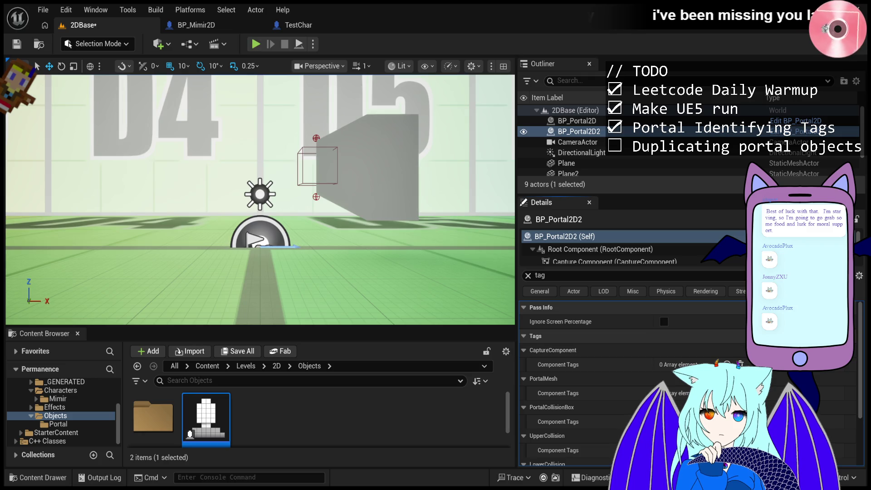
left_click(253, 45)
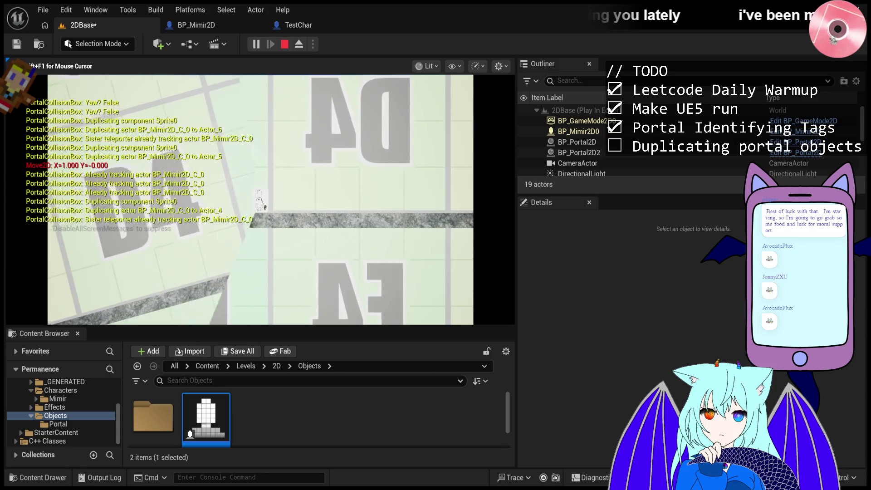
key("Escape")
scroll(242, 274, "down", 3)
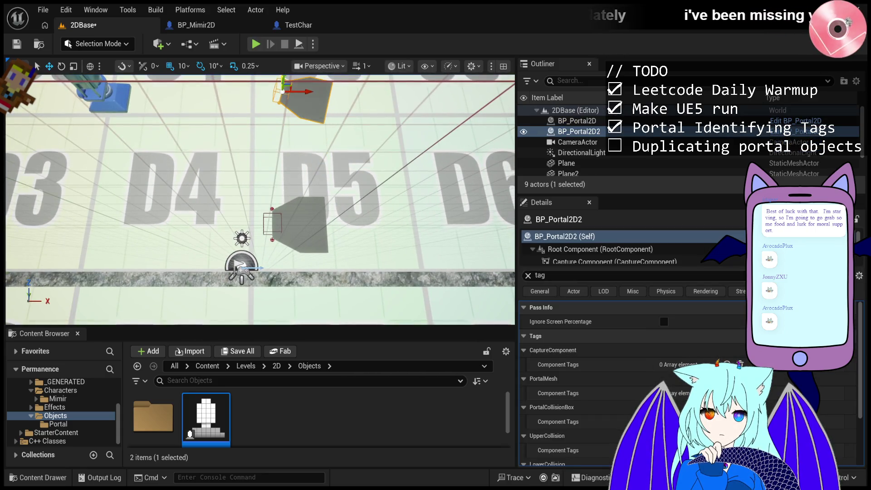
left_click(256, 44)
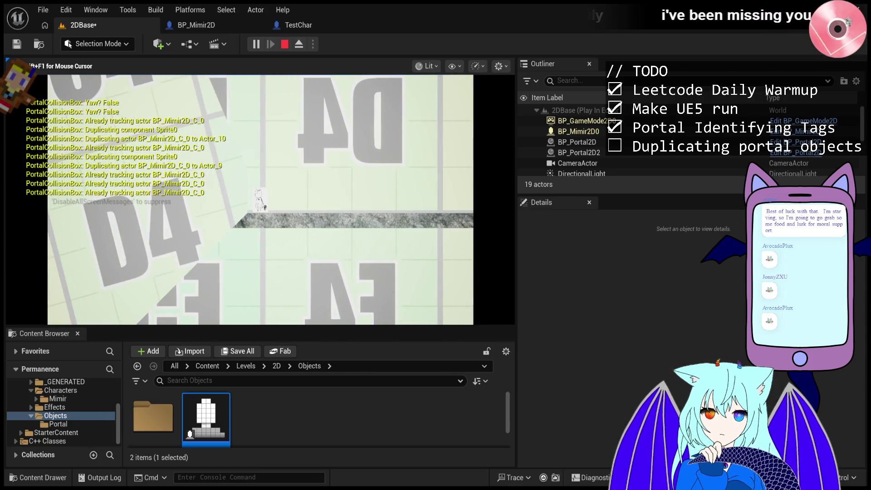
key("Escape")
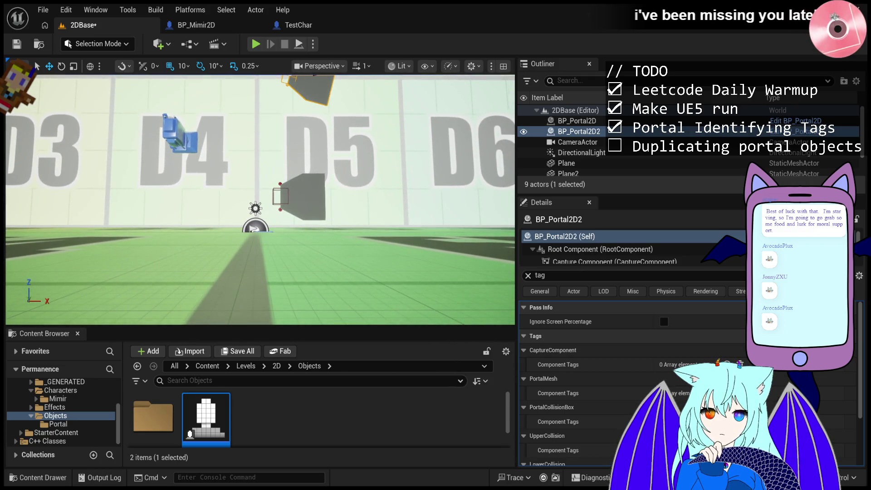
- Move BP_Portal2D right along X and reset its rotation to 0
left_click(290, 174)
left_click_drag(303, 198, 343, 197)
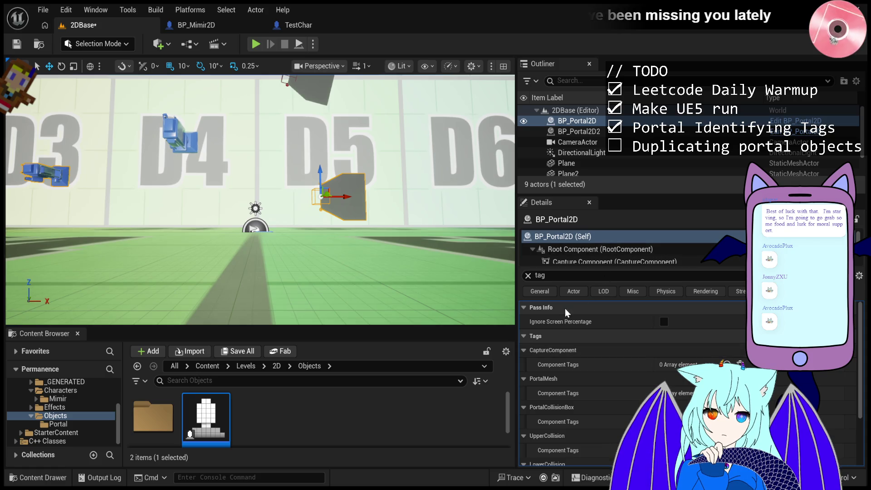
left_click(528, 276)
left_click(739, 336)
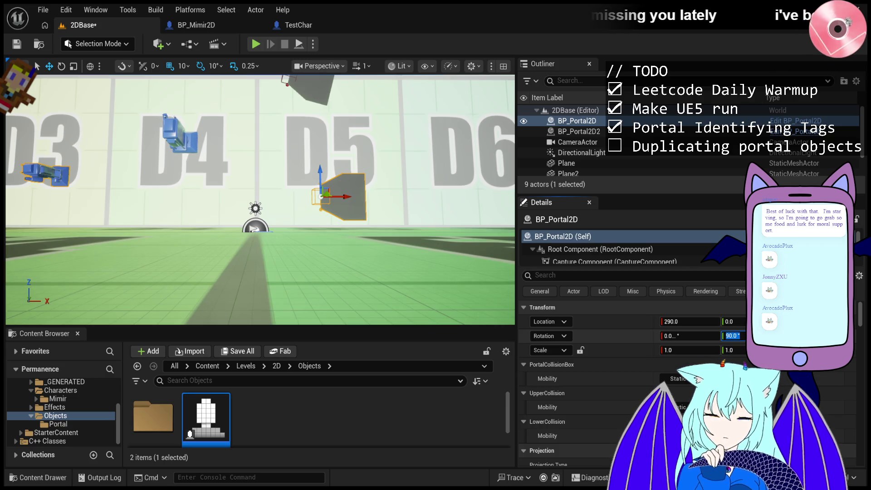
type("0")
key("Return")
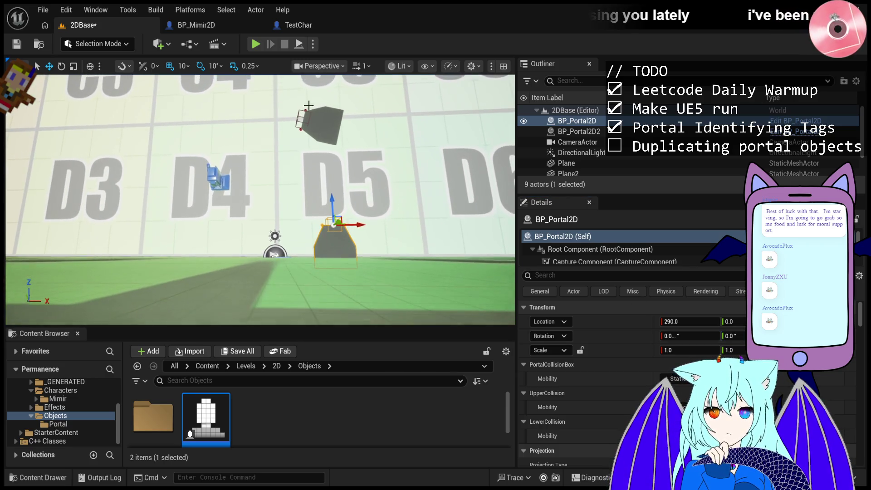
- Move BP_Portal2D2 right to X 560 and zero its Y rotation so it stands upright
left_click(323, 114)
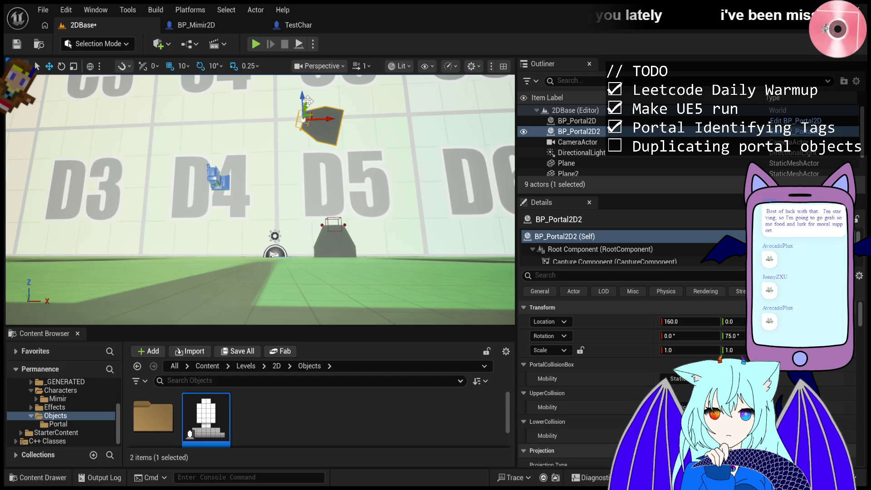
mouse_move(308, 100)
left_mouse_down()
mouse_move(392, 93)
mouse_move(379, 93)
mouse_move(388, 206)
left_mouse_up()
left_click(731, 321)
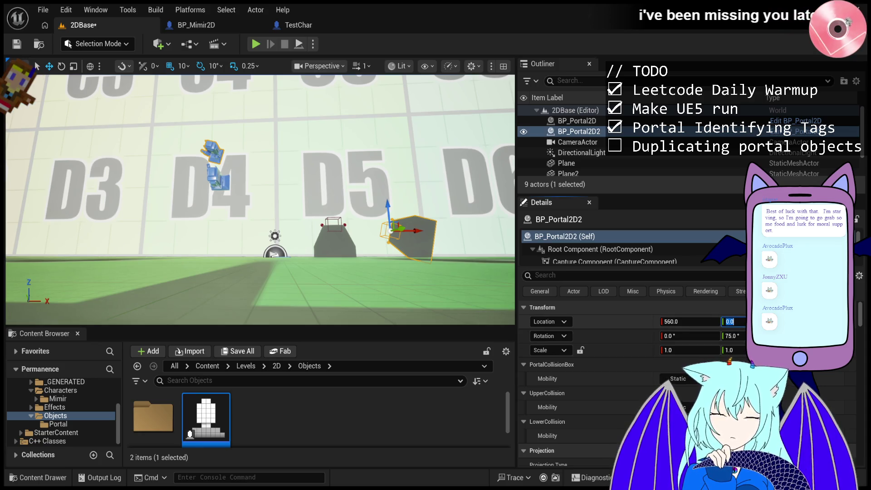
left_click(732, 335)
key("Return")
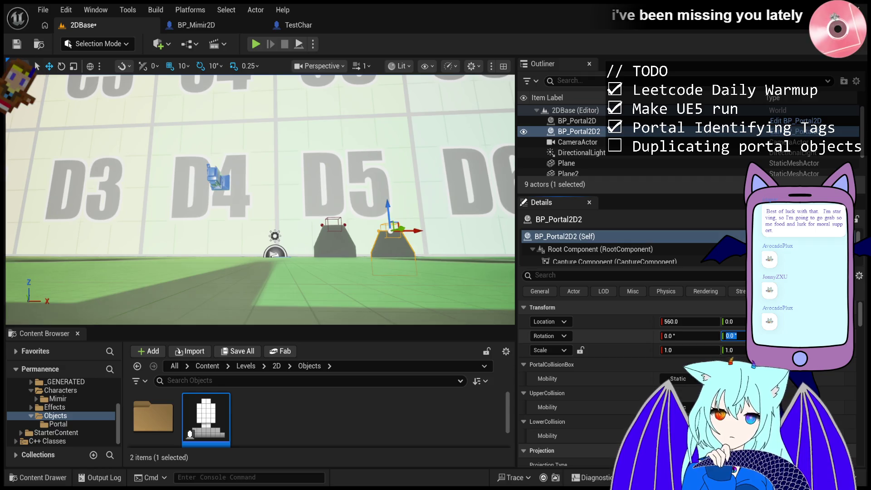
left_click_drag(234, 165, 234, 166)
left_click(319, 213)
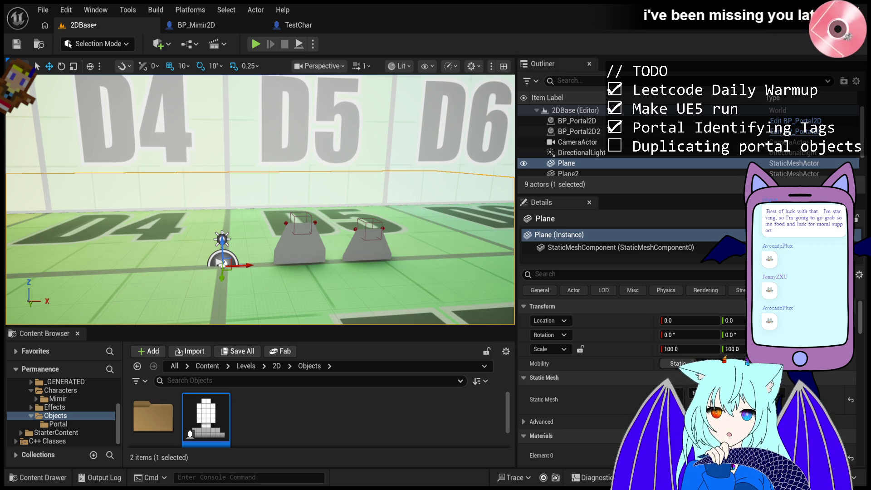
- Lower BP_Portal2D onto the floor below D5 at X 290
scroll(260, 200, "up", 10)
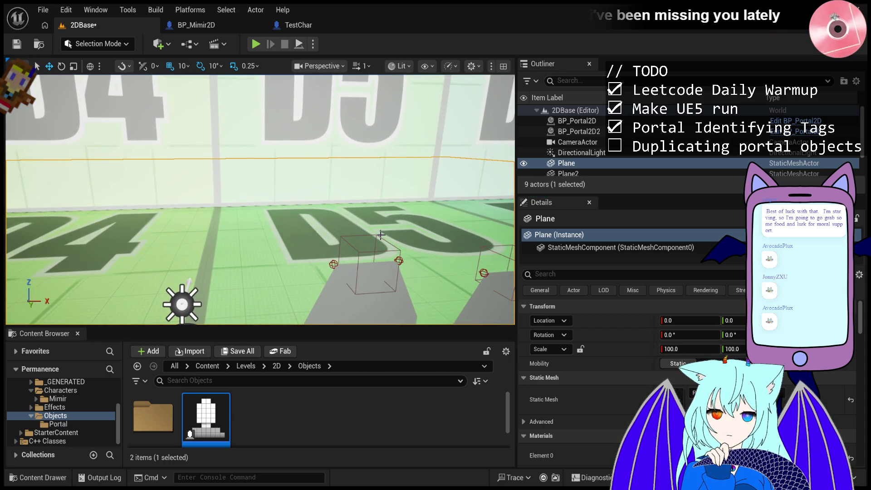
scroll(190, 283, "down", 6)
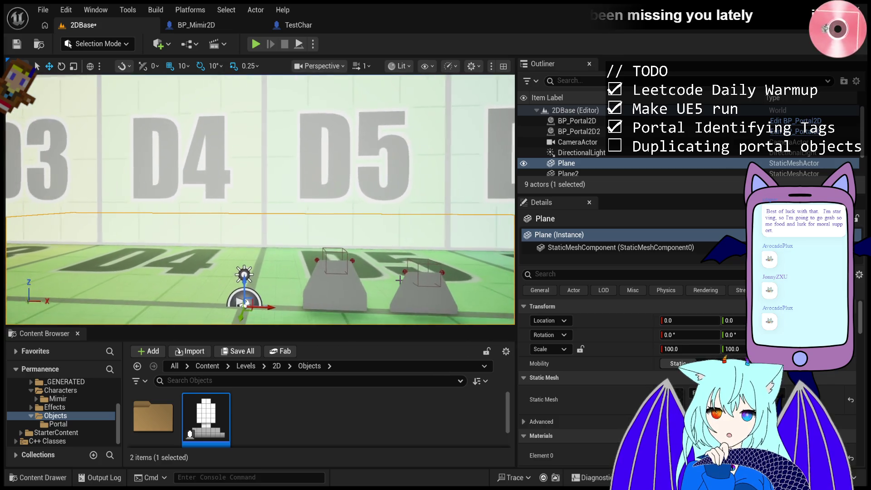
left_click(345, 272)
left_click_drag(330, 233, 333, 251)
- Shift the placed TestChar sideways to Y 30
scroll(435, 257, "up", 3)
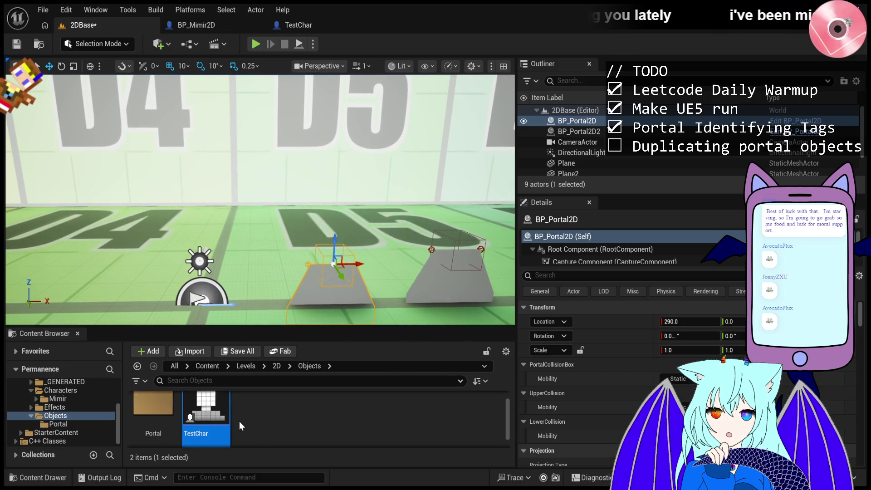
scroll(236, 422, "down", 1)
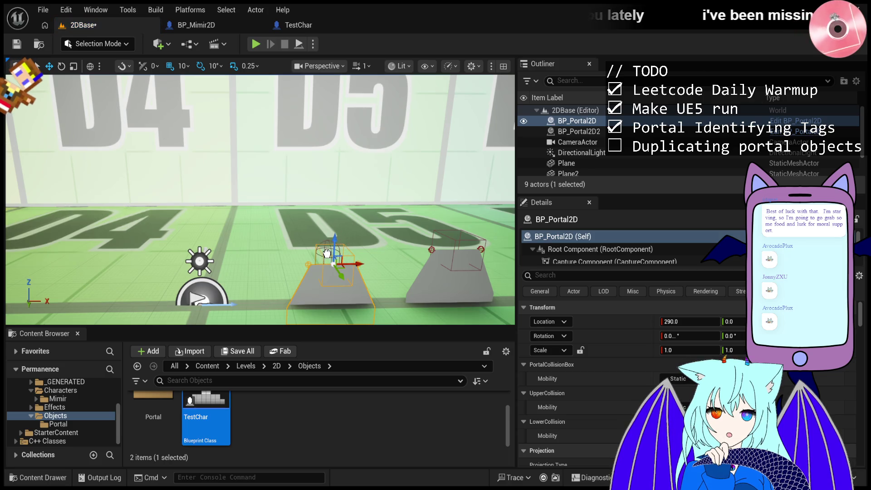
left_click_drag(292, 268, 359, 270)
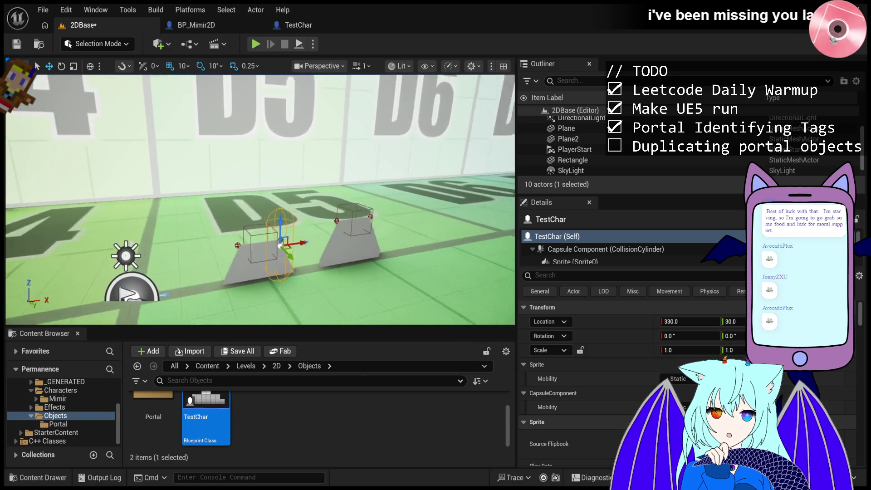
- Move TestChar above the first portal to X 290, Y 30, play-test, then reopen its blueprint
left_click_drag(285, 244, 271, 247)
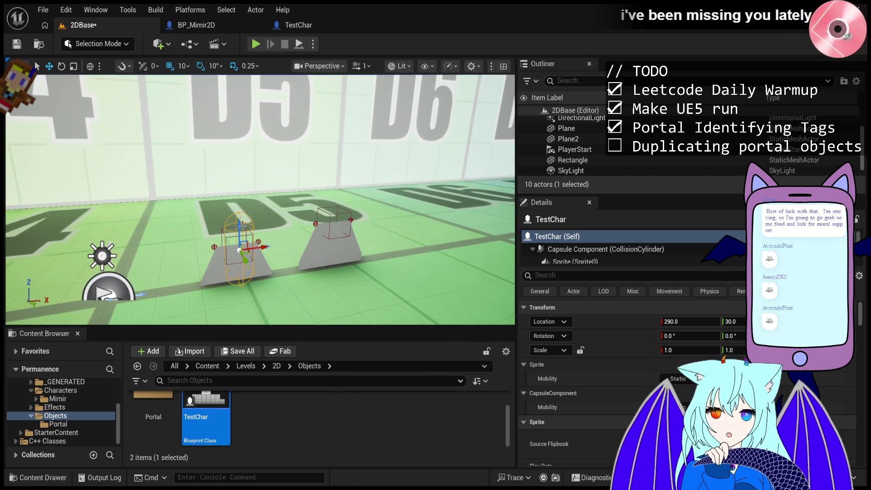
left_click(290, 28)
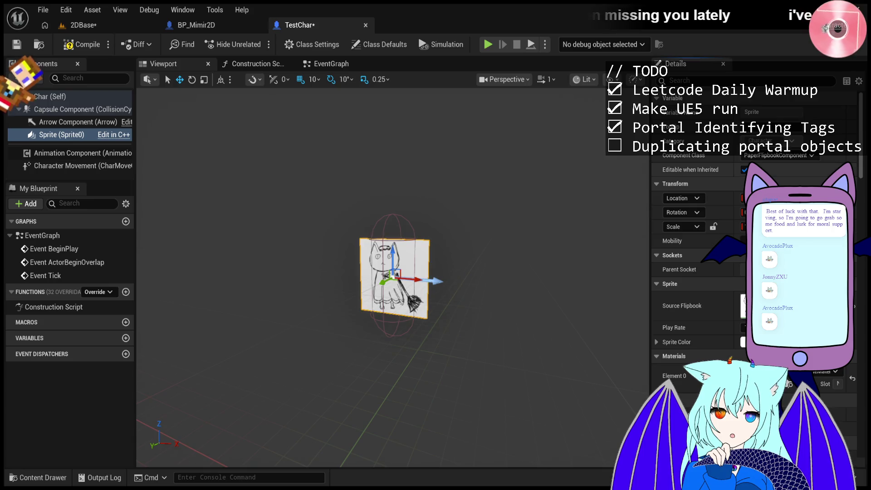
left_click(92, 25)
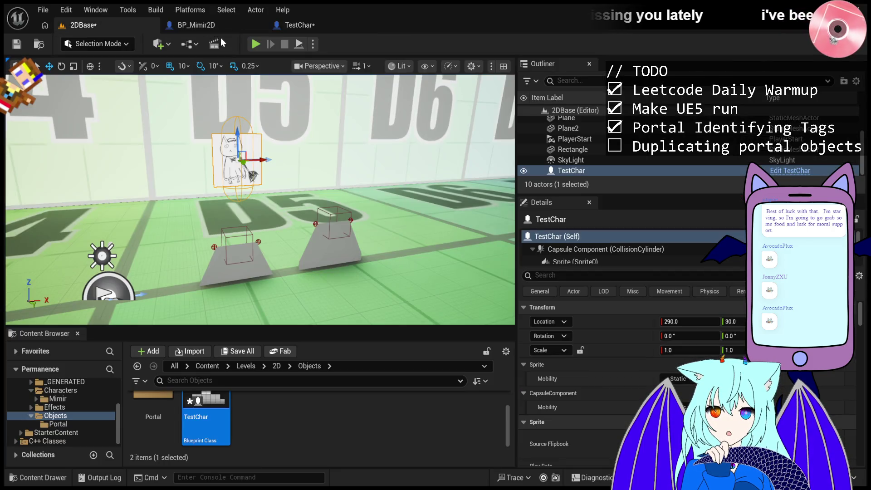
left_click(254, 45)
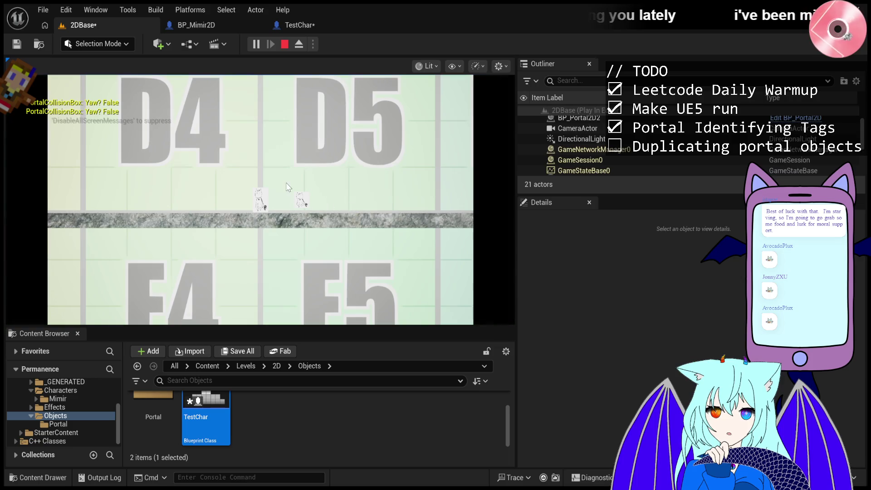
left_click(284, 44)
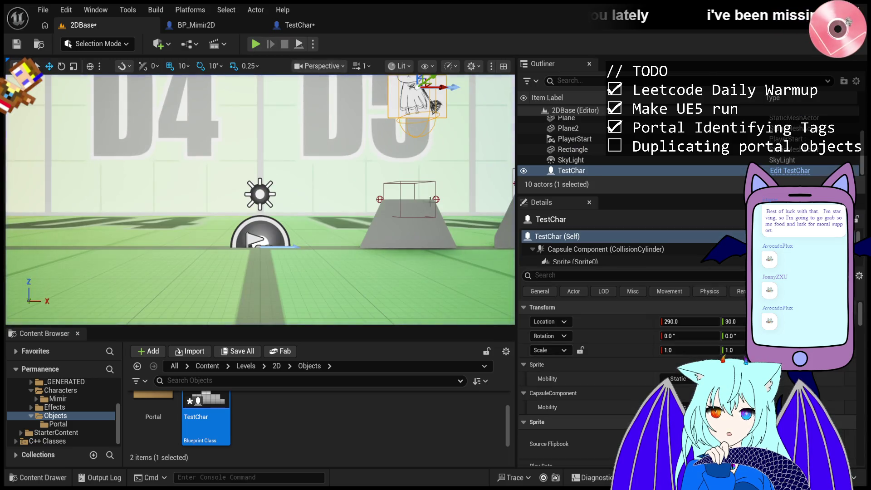
left_click(279, 26)
left_click(710, 80)
- Add an element to TestChar's Tags array and test-play the level
type("tag")
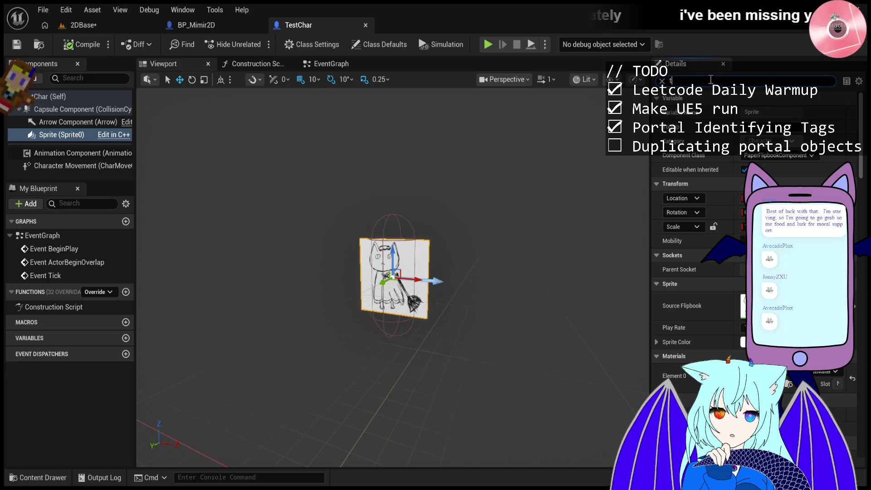
left_click(811, 112)
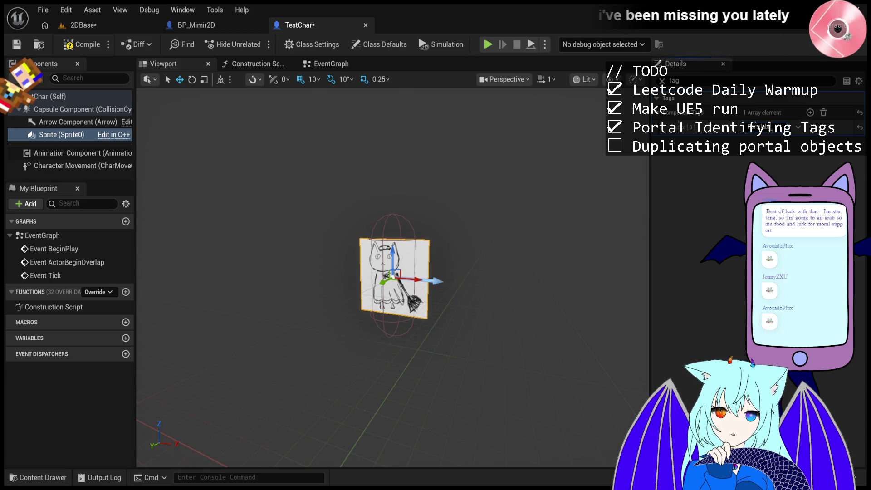
left_click(83, 25)
left_click(255, 44)
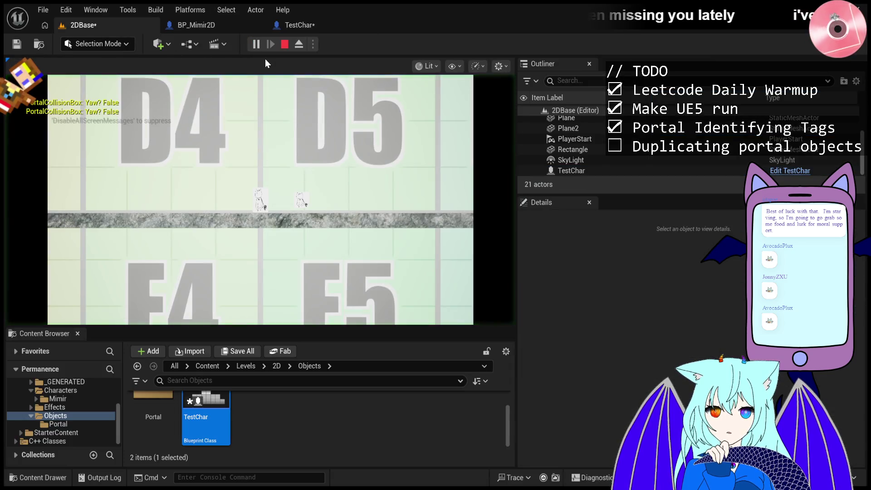
left_click(285, 45)
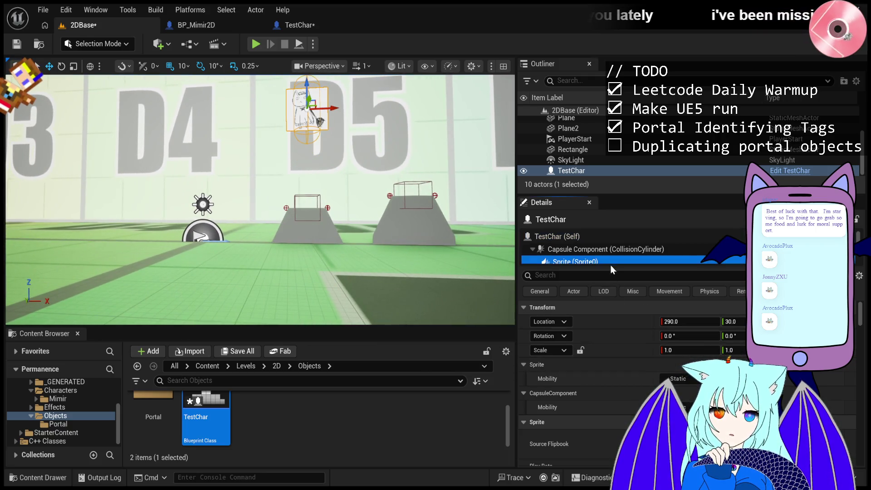
- Filter TestChar's own Details to tag properties and compile the blueprint
left_click(605, 249)
left_click(601, 236)
left_click(594, 274)
type("tag")
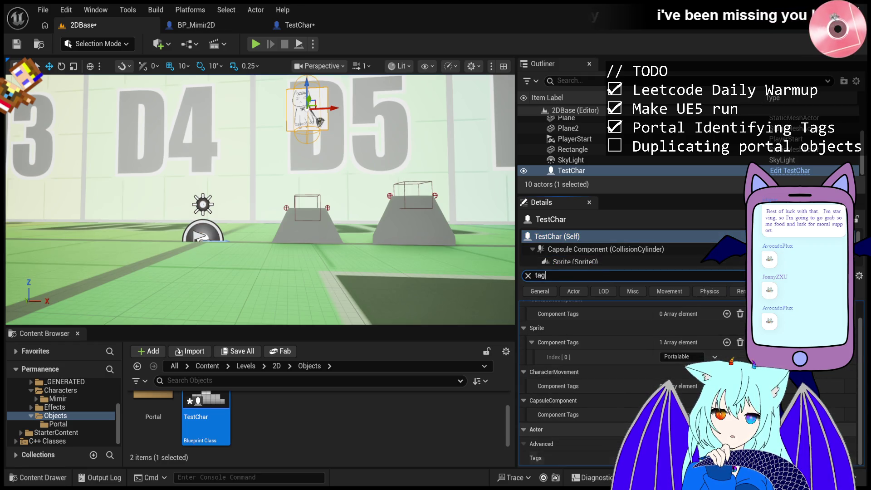
left_click(303, 26)
left_click(87, 45)
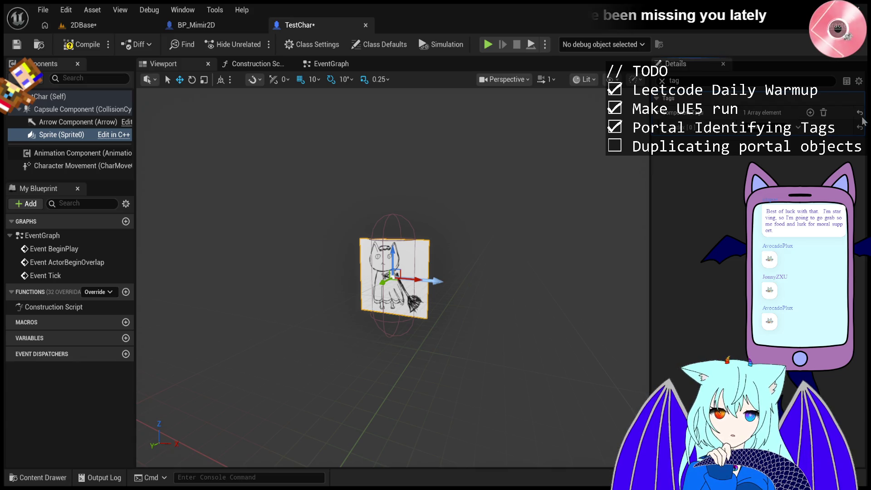
- Add an actor tag entry in TestChar's class defaults and test-play the level
left_click(68, 96)
left_click(810, 255)
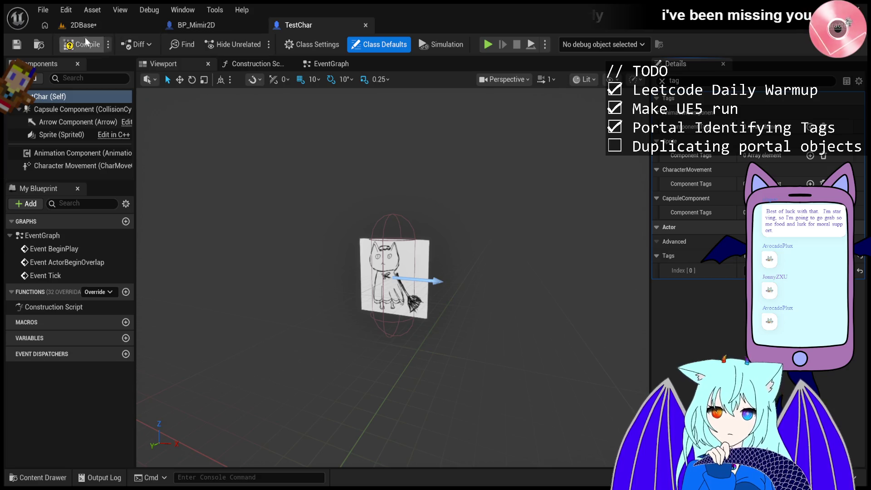
left_click(91, 25)
left_click(255, 44)
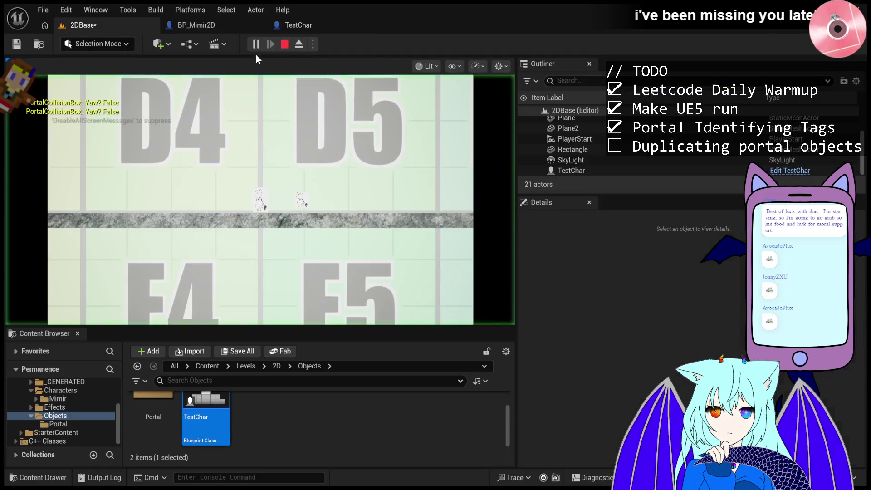
key("Escape")
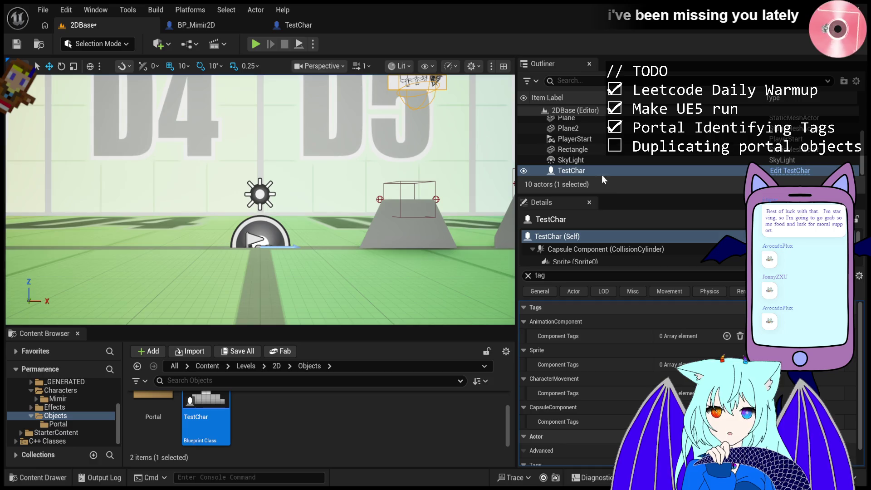
scroll(629, 391, "down", 1)
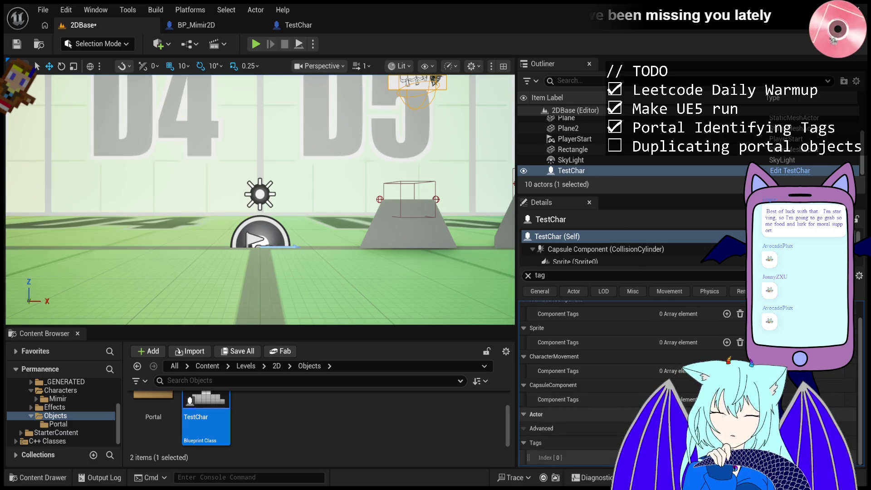
- Edit TestChar's tag entry, compile, and start another test run of 2DBase
left_click(286, 26)
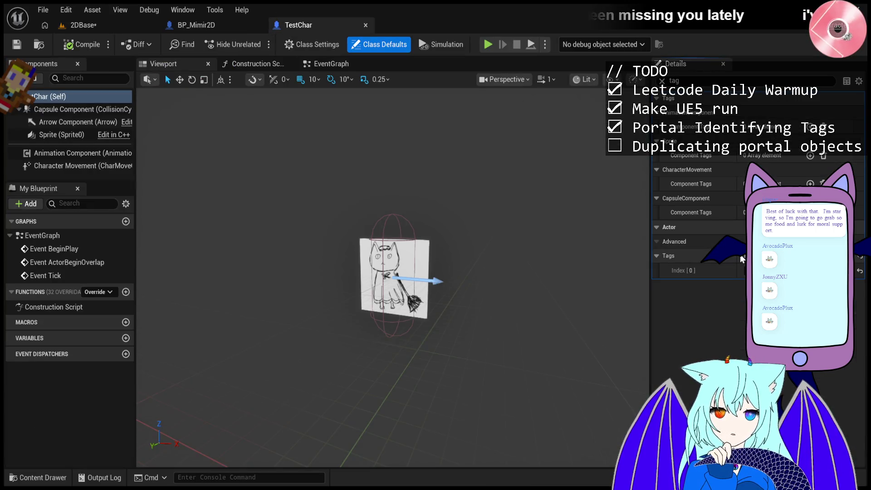
key("Return")
left_click(81, 44)
left_click(98, 25)
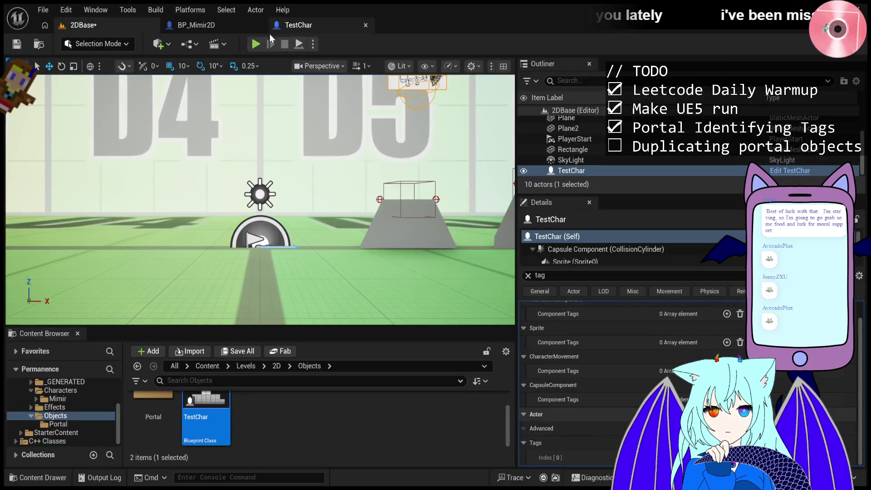
left_click(256, 44)
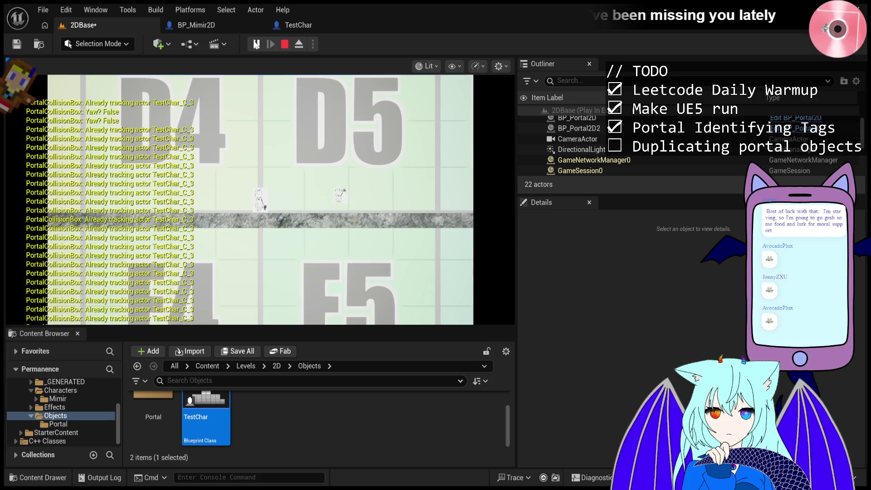
- Eject from the running game with F8 to inspect TestChar and its copy, then stop
key("F8")
key("F8")
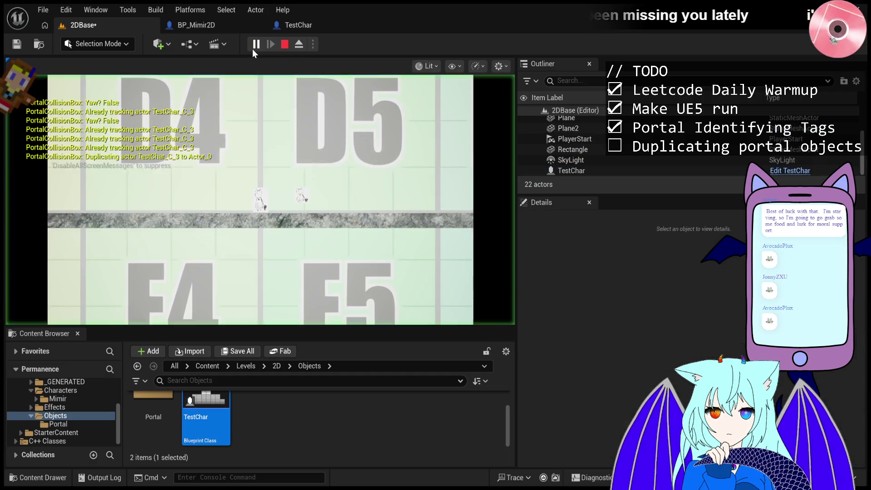
key("F8")
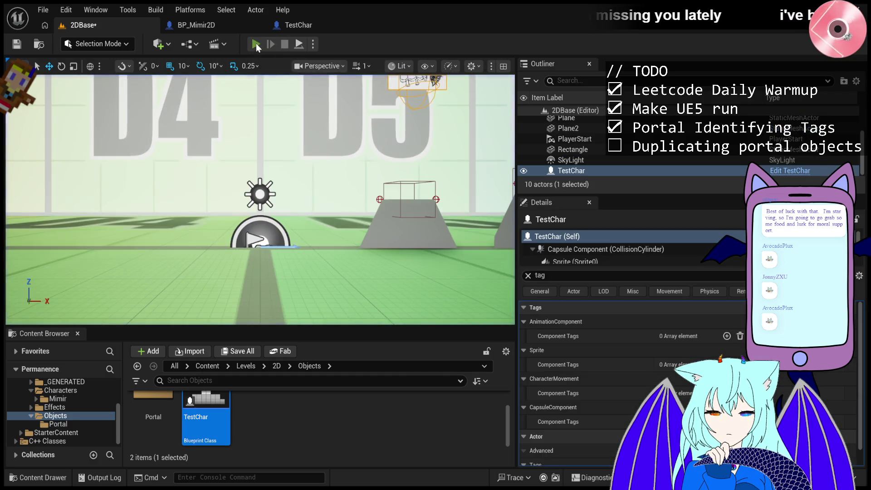
key("F8")
left_click(285, 44)
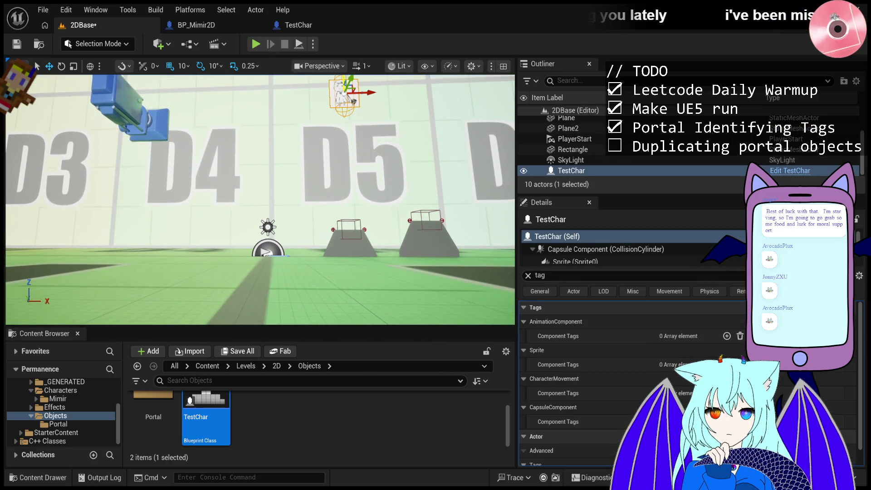
- Start and end several more test runs, leaving a new play session running
left_click(256, 45)
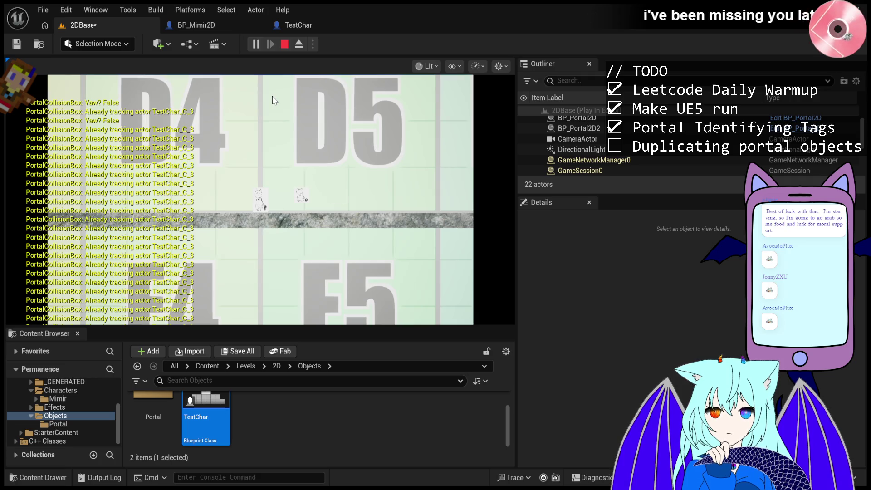
key("Escape")
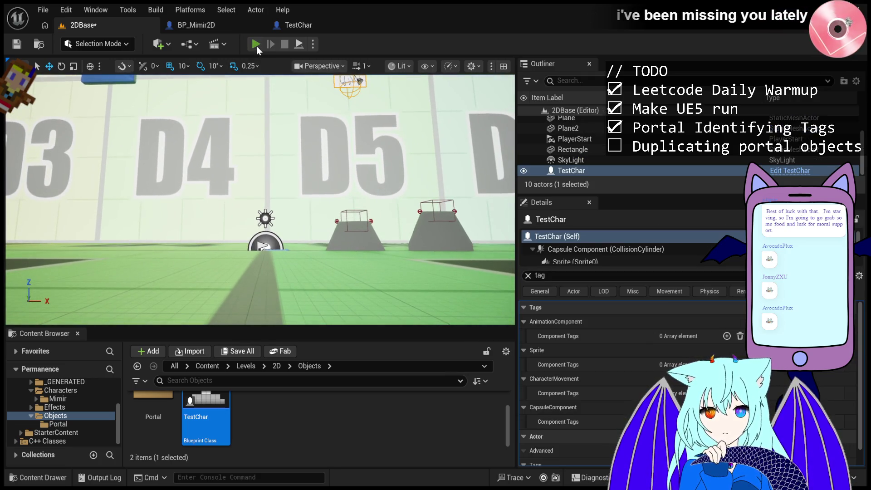
left_click(256, 44)
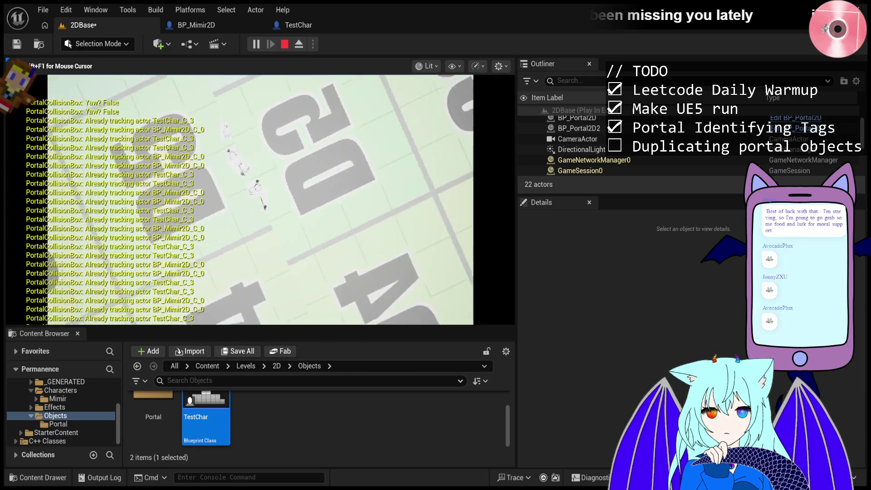
key("Escape")
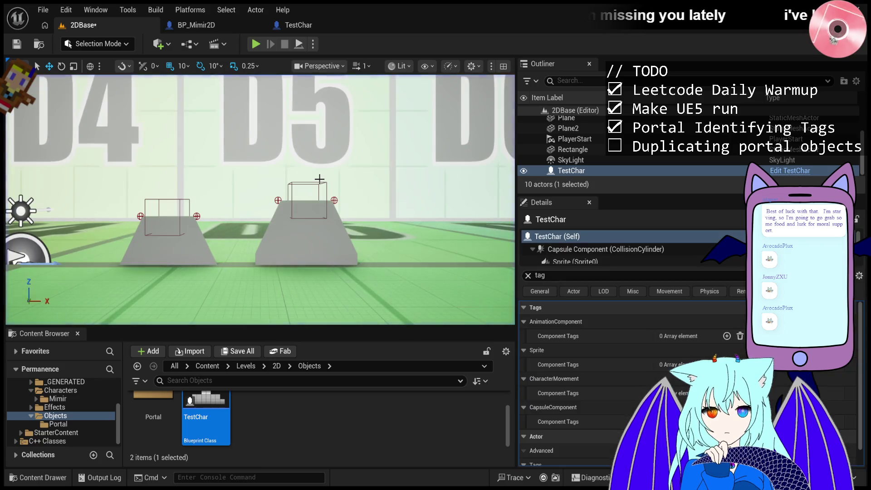
left_click(259, 47)
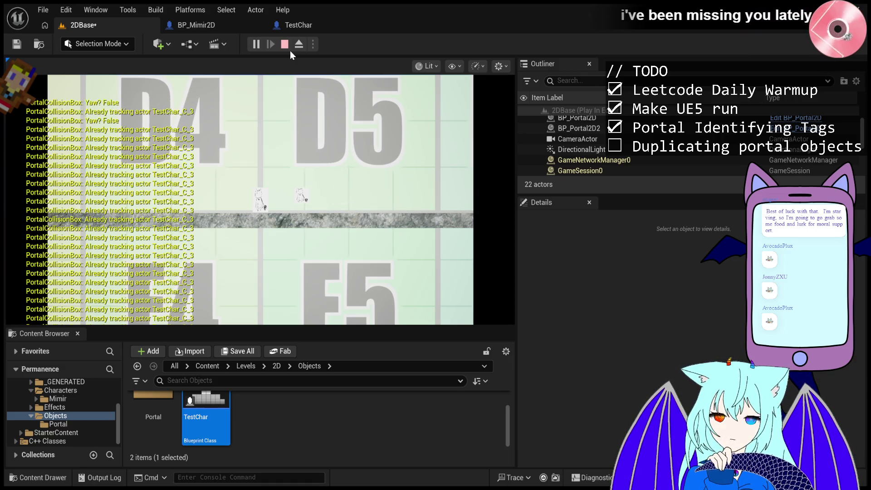
left_click(290, 50)
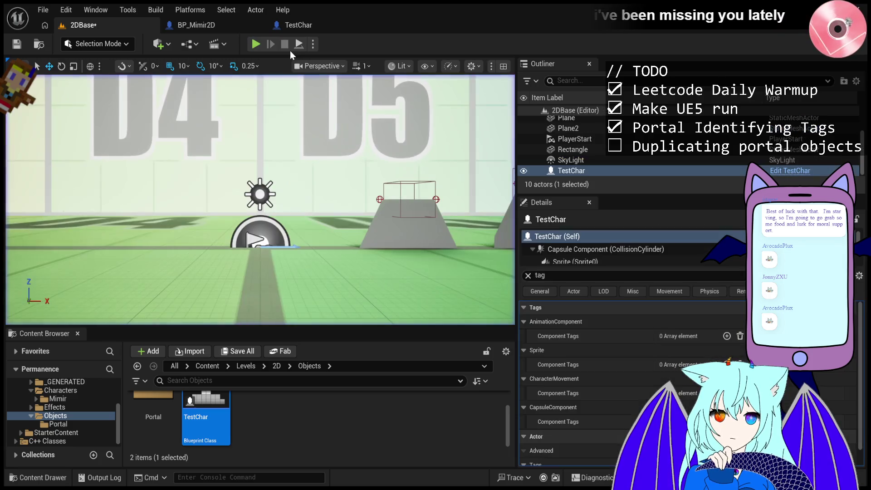
left_click(254, 50)
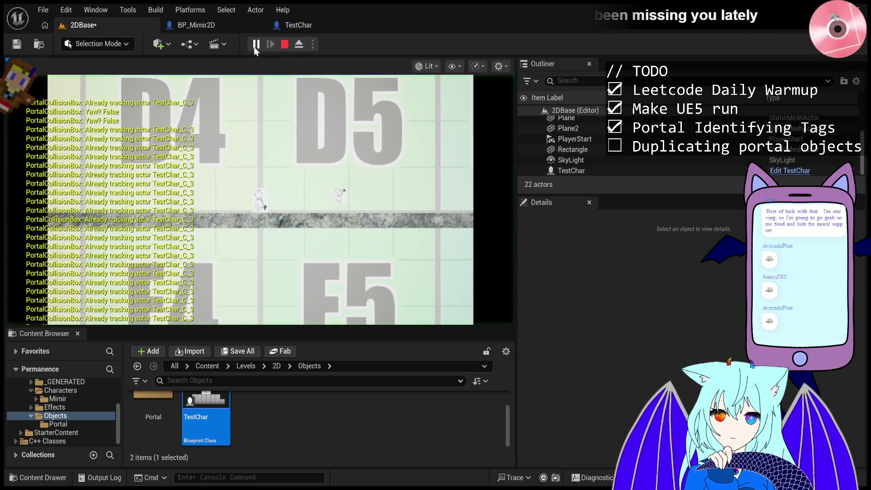
- Pause and stop the running play session
left_click(255, 45)
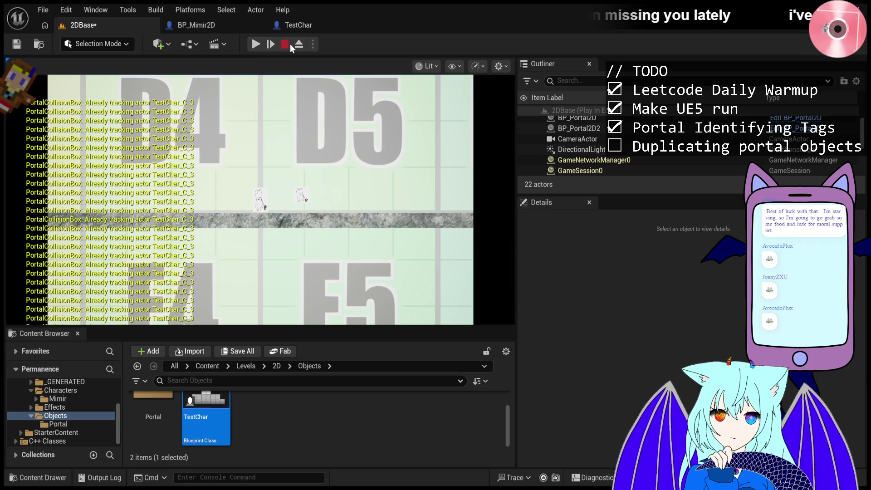
left_click(285, 44)
scroll(284, 194, "down", 5)
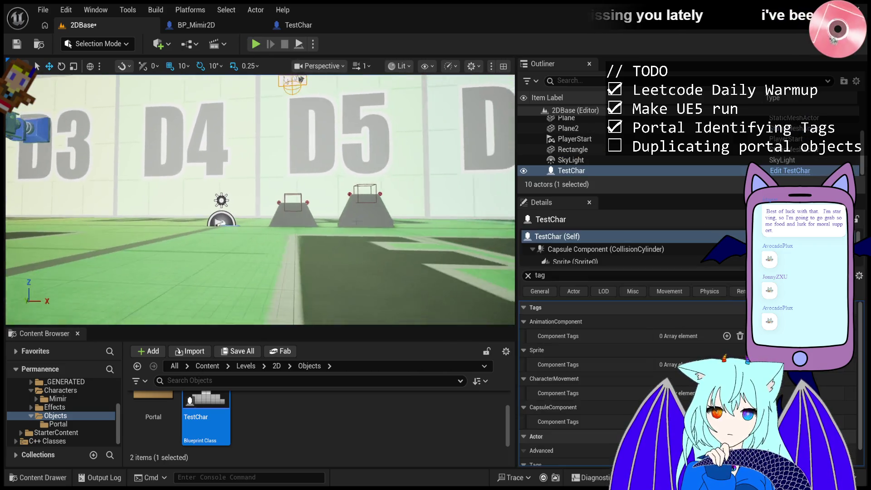
- Raise BP_Portal2D and BP_Portal2D2 higher above the floor with their Z gizmos
left_click(285, 194)
left_click(283, 202)
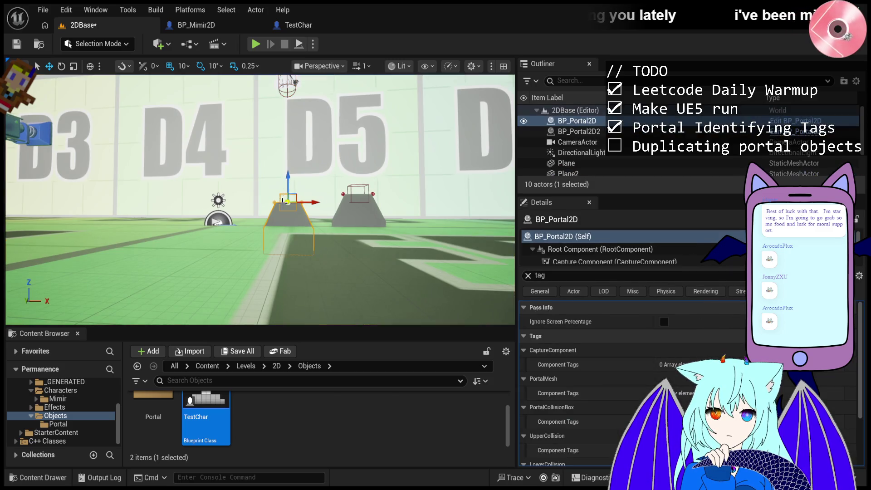
left_click_drag(291, 179, 290, 145)
left_click(365, 186)
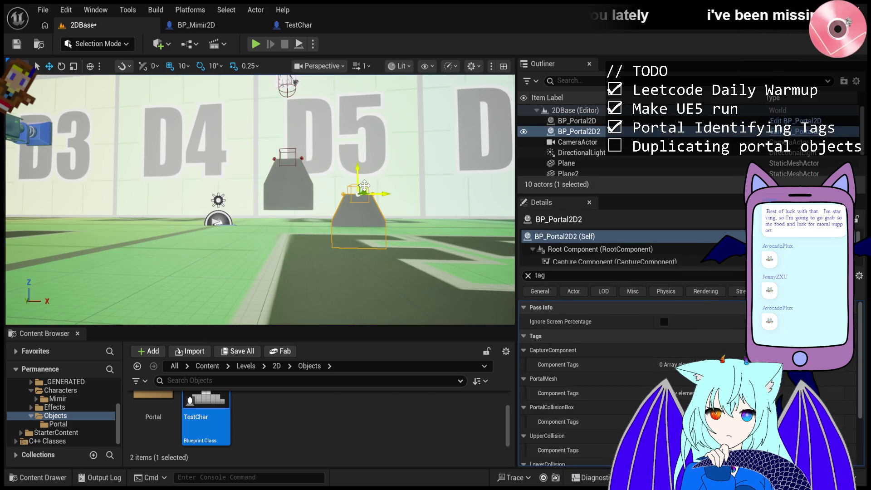
left_click_drag(357, 171, 356, 132)
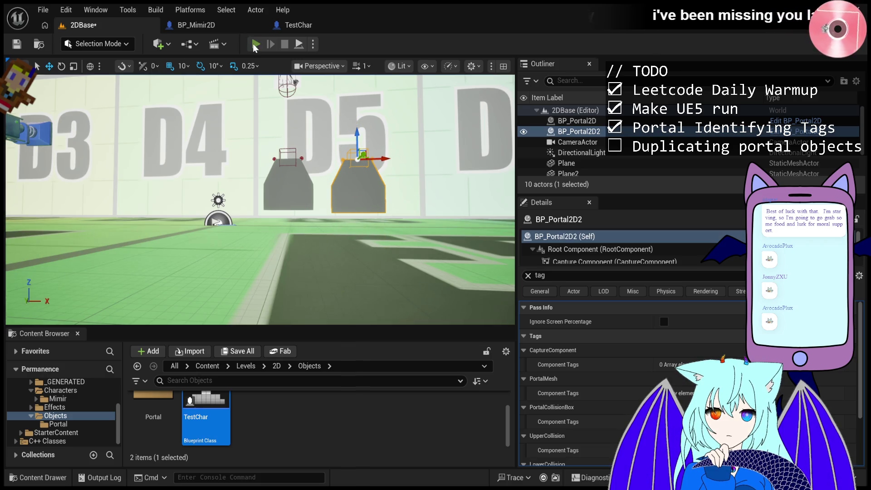
- Test-play with the raised portals, walking the character right and back left
left_click(255, 44)
left_click(306, 110)
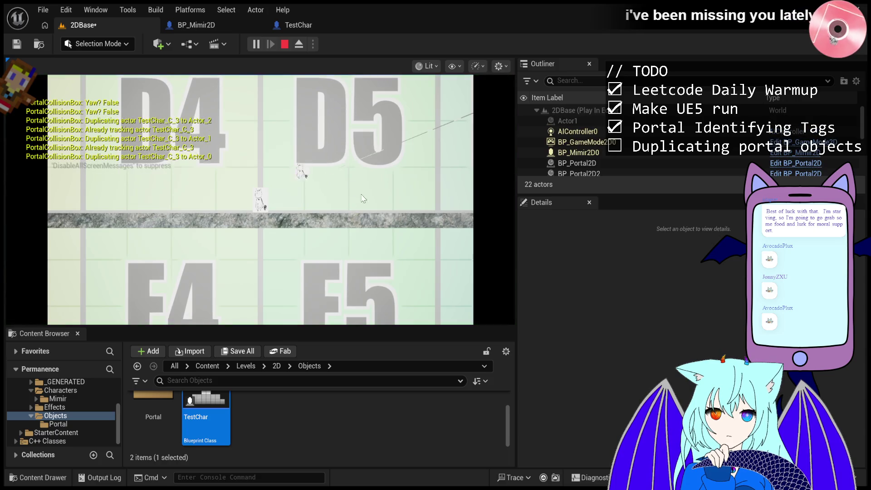
key("d")
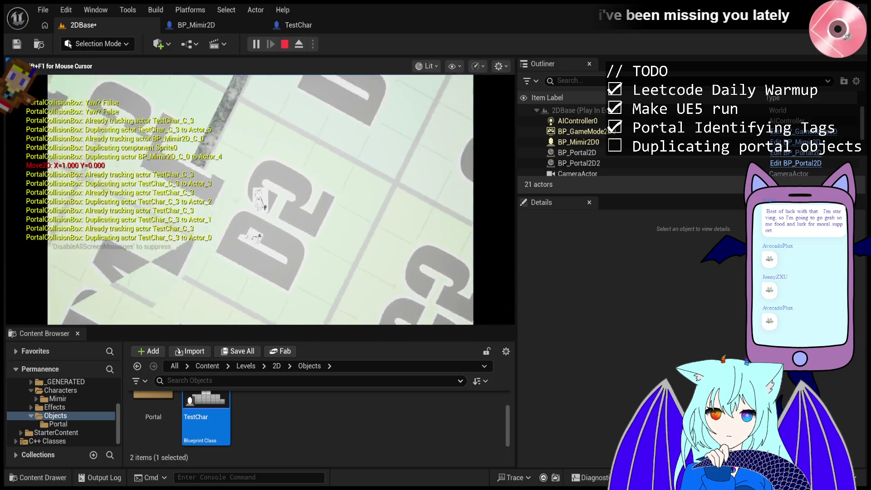
key("a")
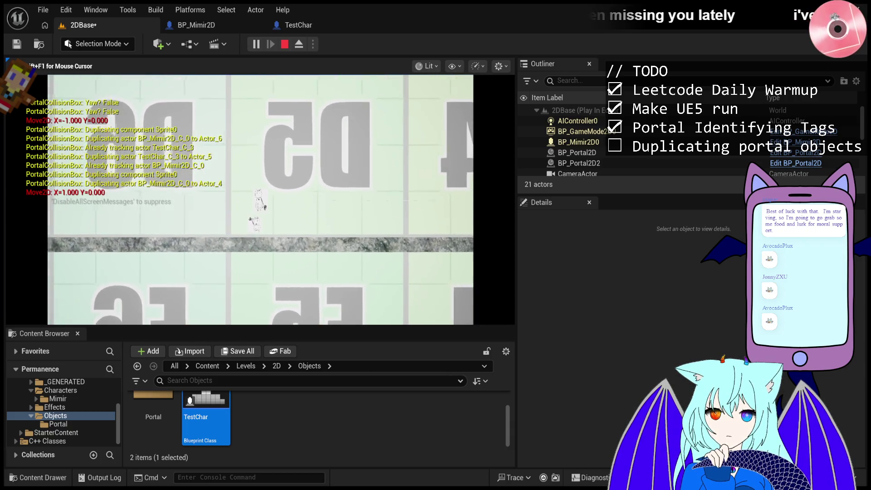
key("Escape")
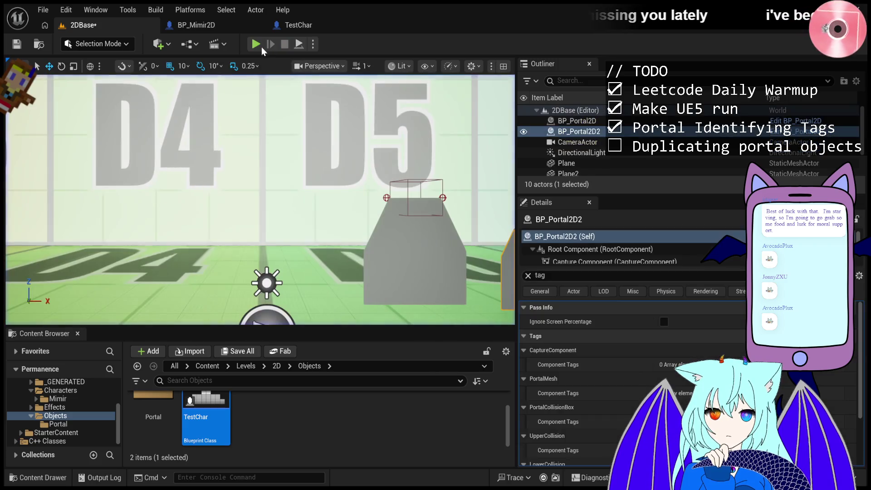
- In a new run, jump and walk the player right past the D5 portal, then release the mouse
left_click(256, 44)
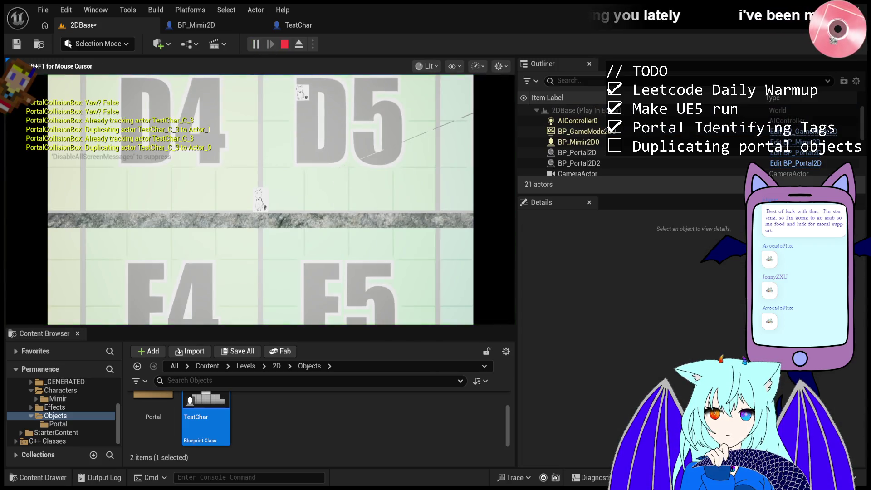
key("space")
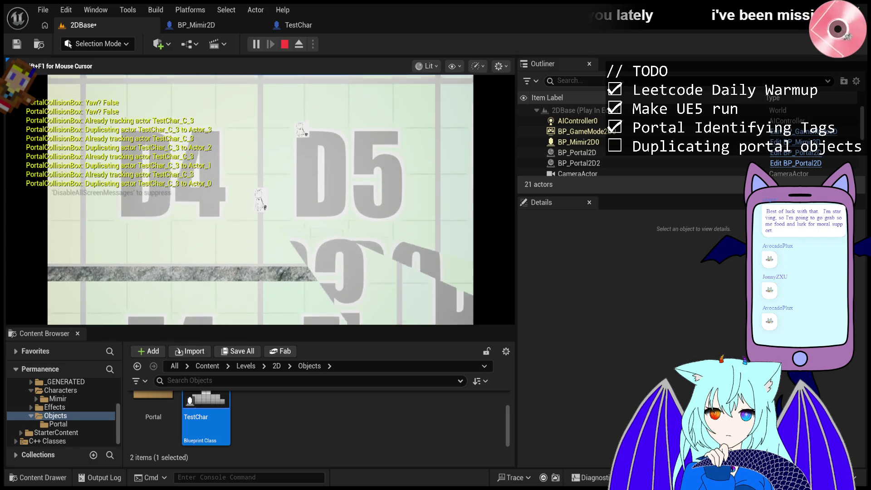
key("d")
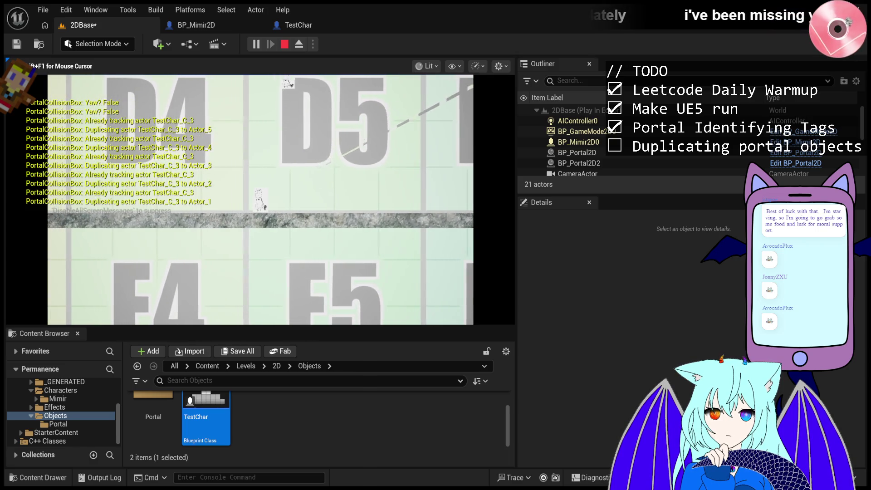
key("d")
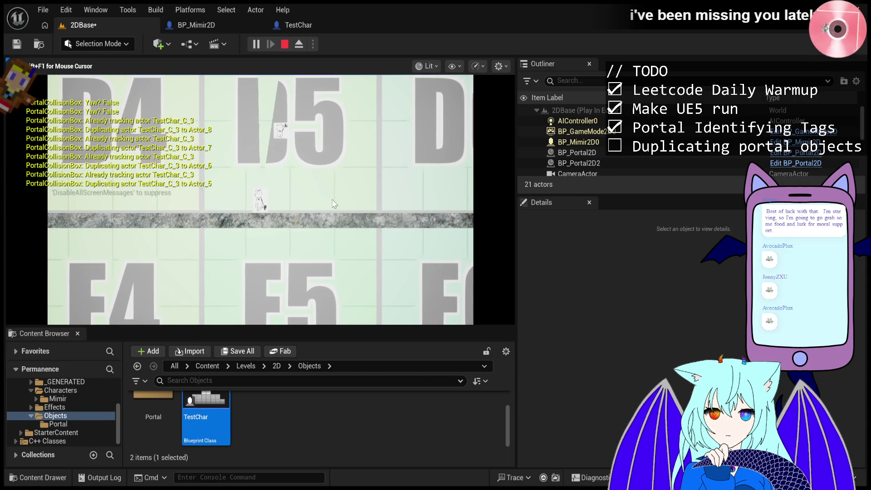
key("shift+F1")
- Eject into a free camera and fly between the D4–D6 wall and the A and B rows
left_click(296, 47)
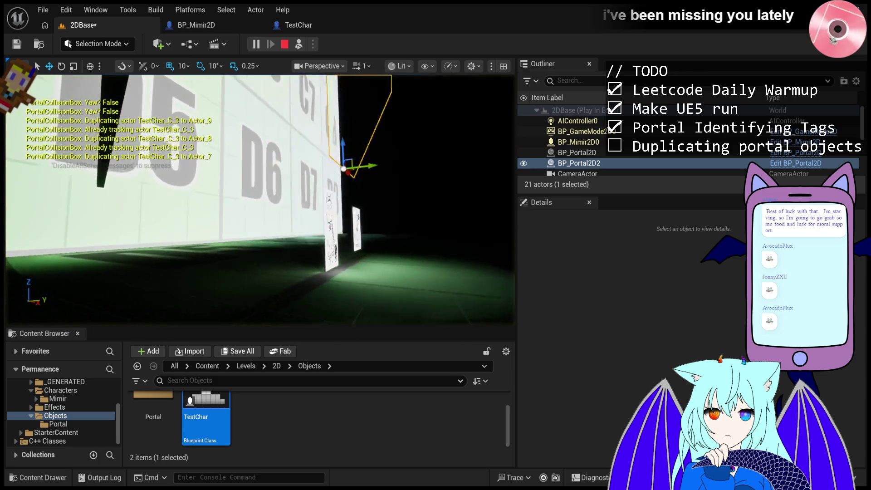
key("w")
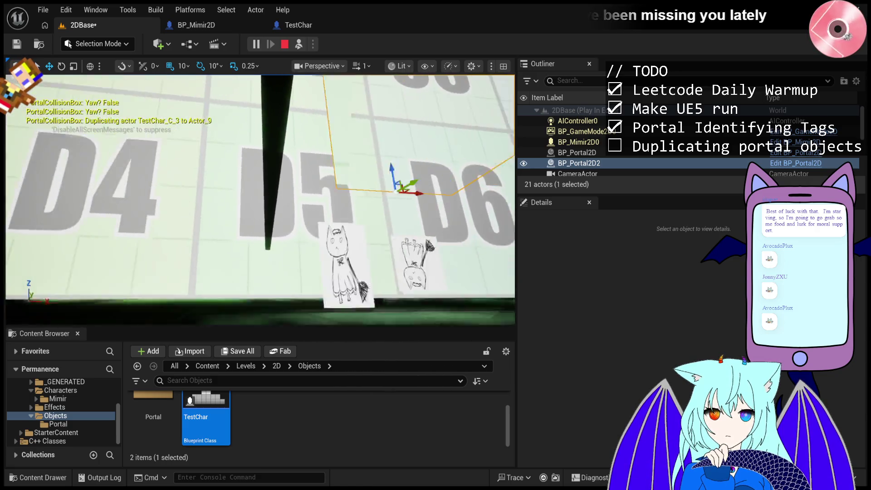
key("s")
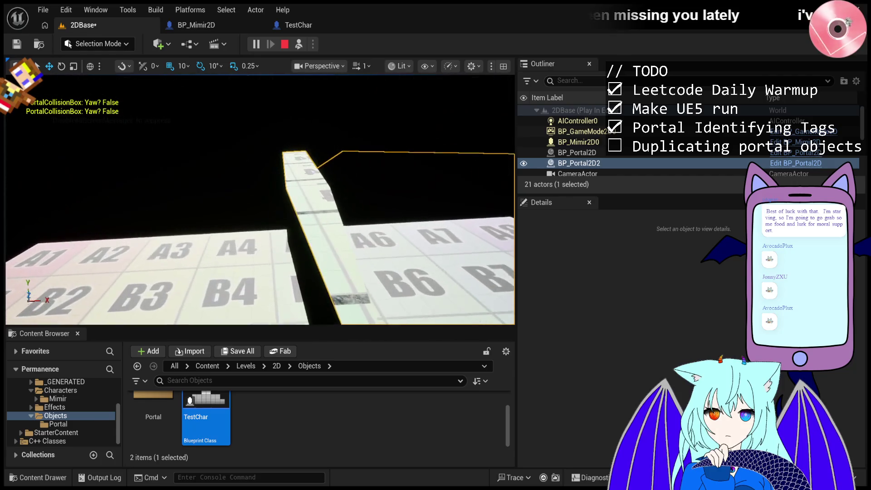
key("w")
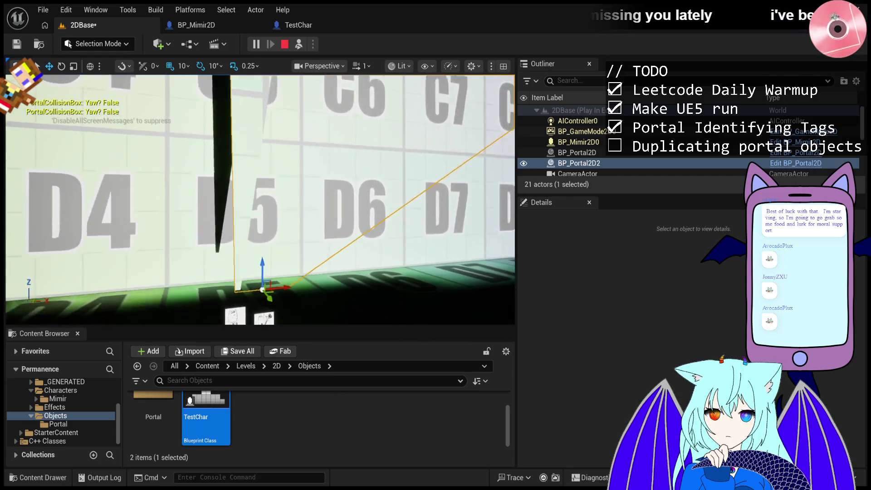
- Move the camera up to BP_Portal2D2, stop Play-in-Editor, and start a new test run
key("w")
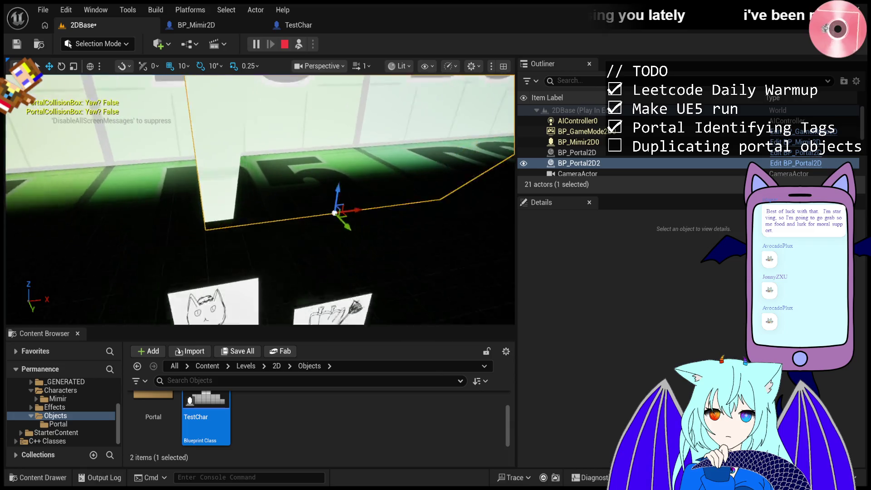
key("Escape")
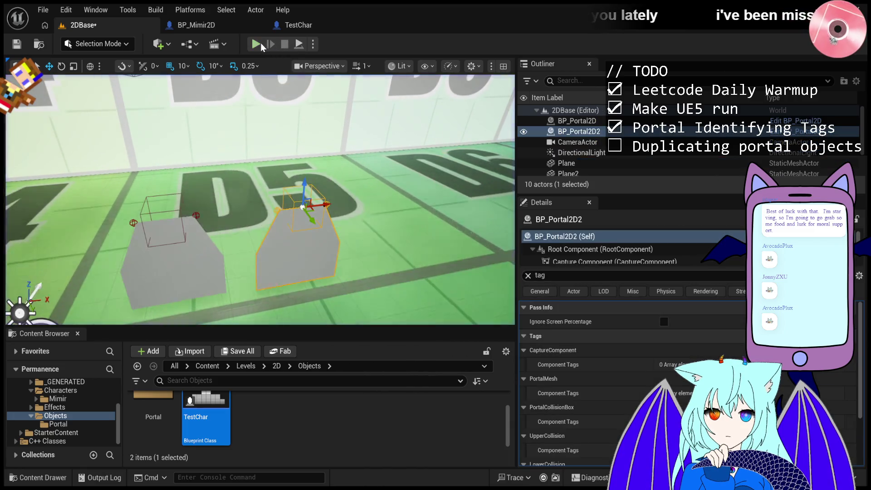
left_click(258, 44)
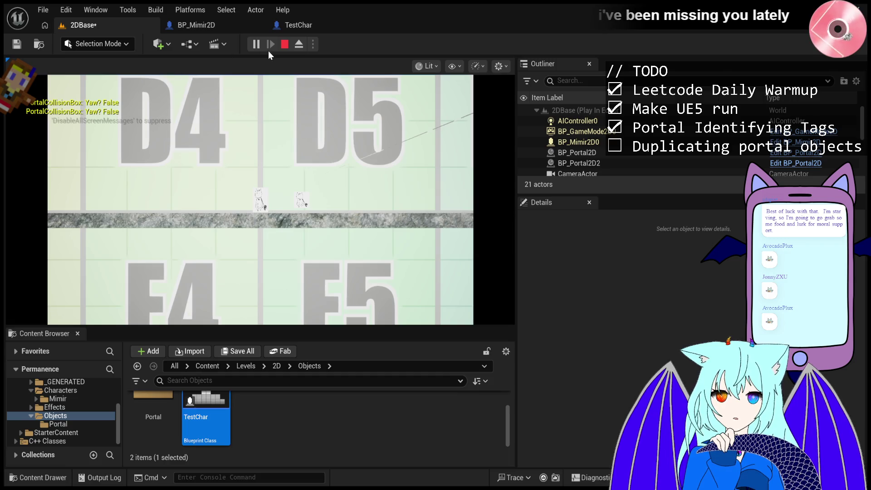
- Restart the test run, give the game mouse control, then end Play-in-Editor with Esc
left_click(286, 45)
left_click(257, 45)
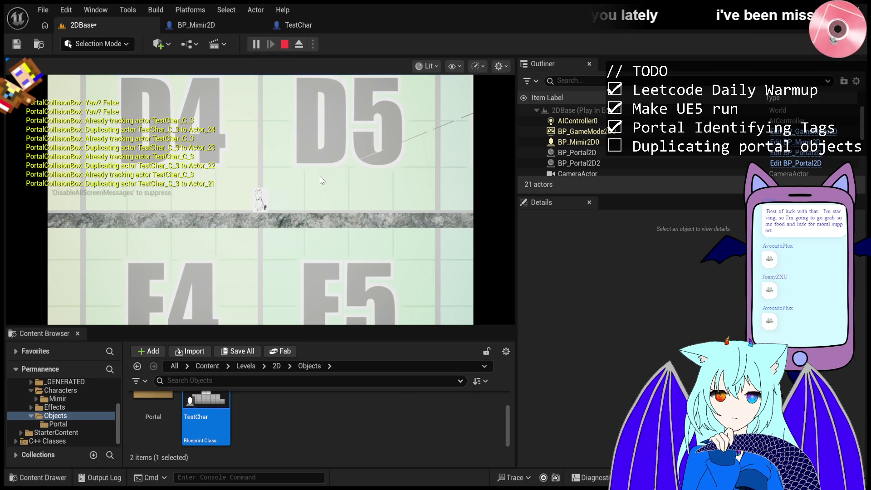
left_click(322, 181)
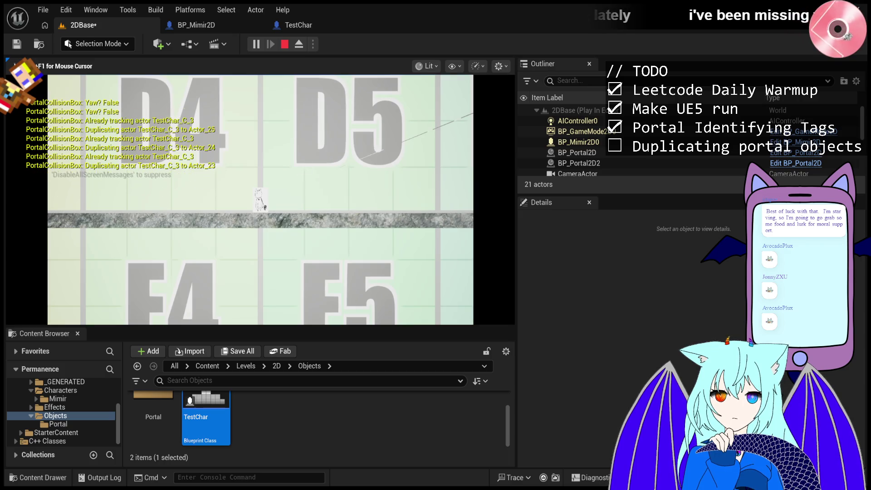
key("Escape")
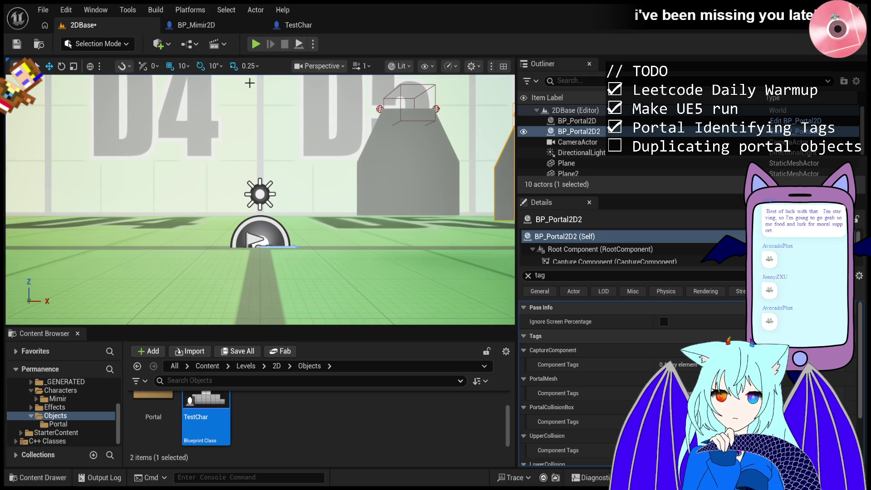
- Start another Play-in-Editor run of 2DBase from the toolbar's Play button
left_click(252, 45)
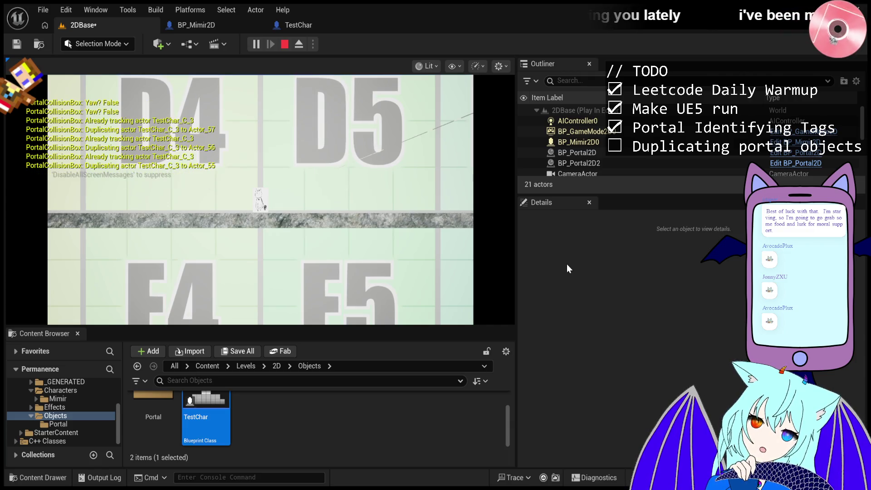
- Walk the player character right through the level, then stop the session
left_click(260, 199)
key("d")
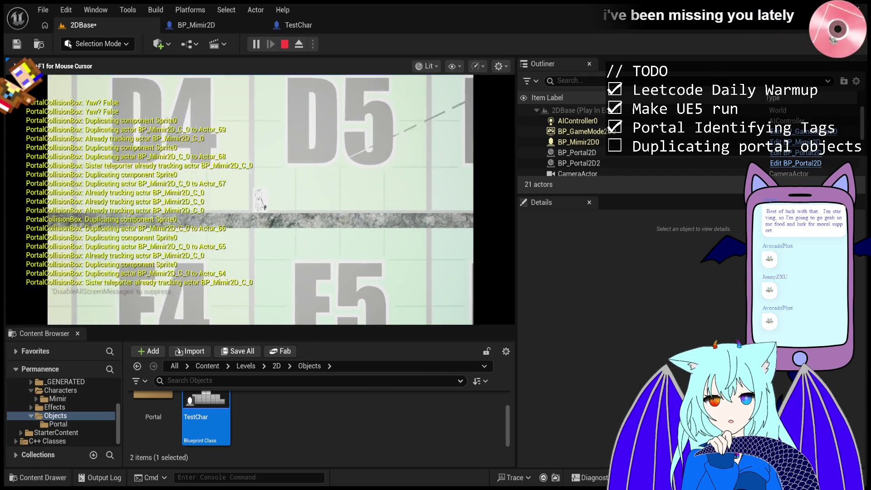
key("Escape")
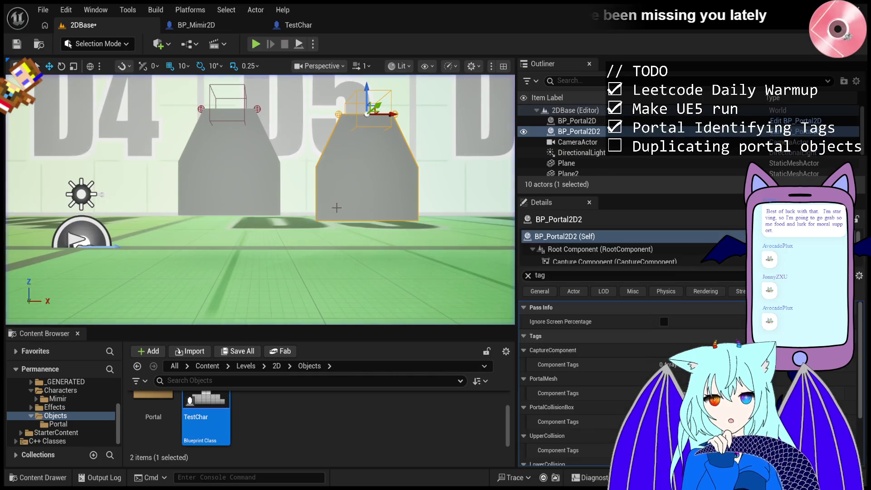
- Start a fresh run, eject, frame the second portal, and select BP_Portal2D2
left_click(250, 47)
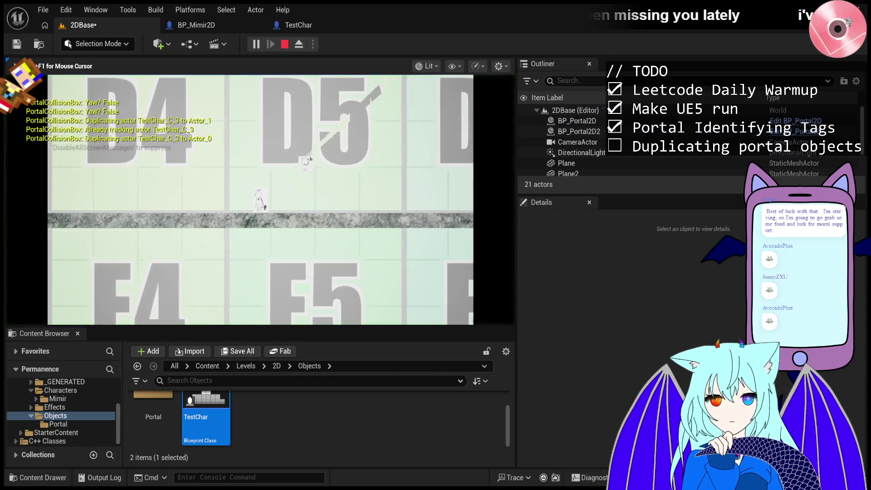
left_click(299, 44)
key("f")
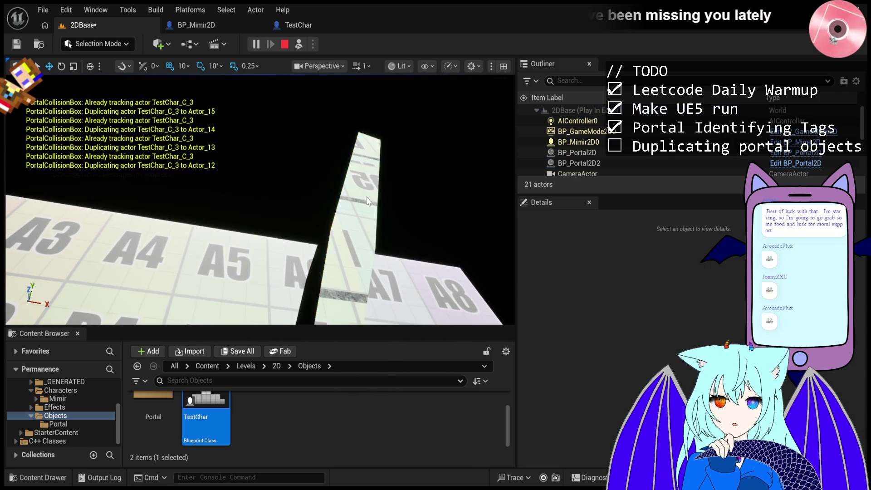
left_click(380, 212)
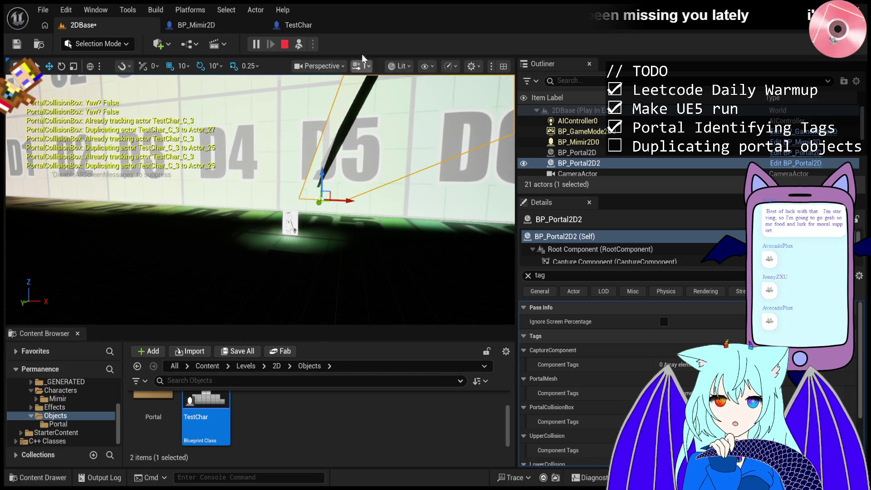
left_click(285, 45)
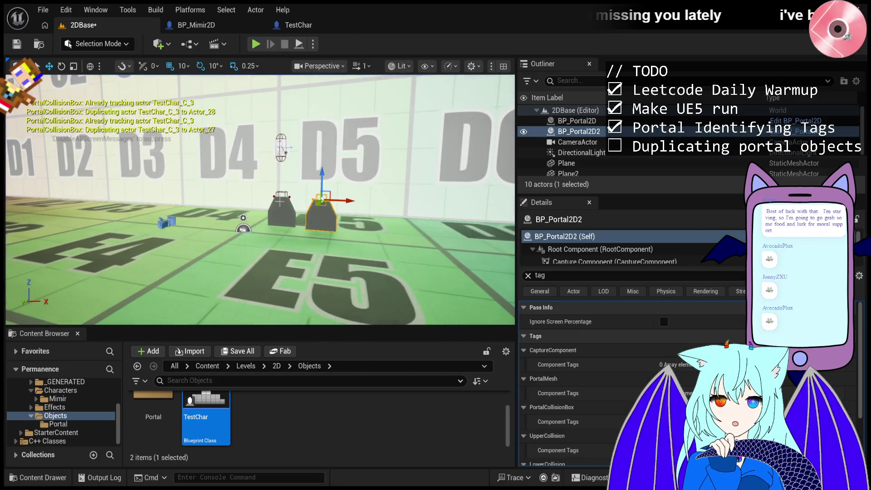
left_click(336, 205)
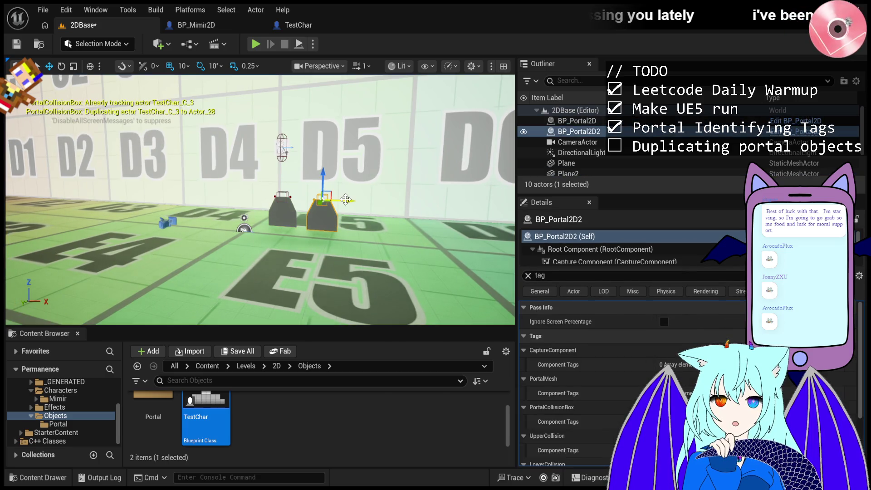
left_click(256, 44)
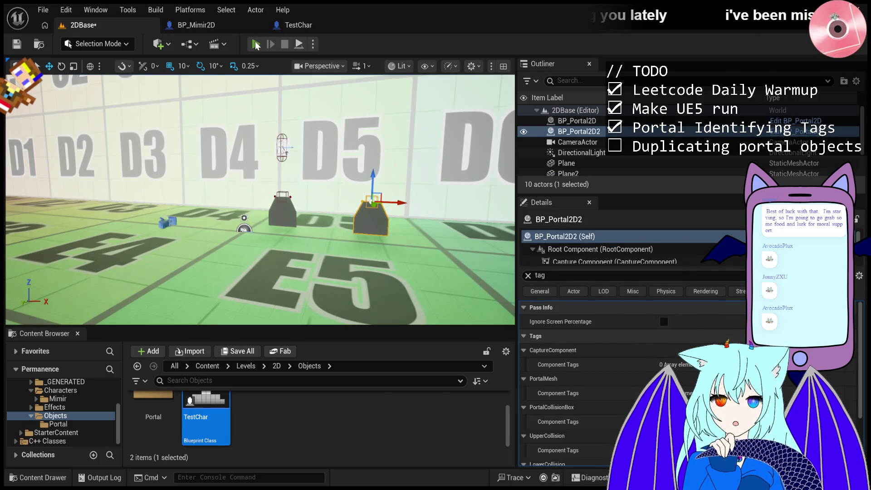
key("d")
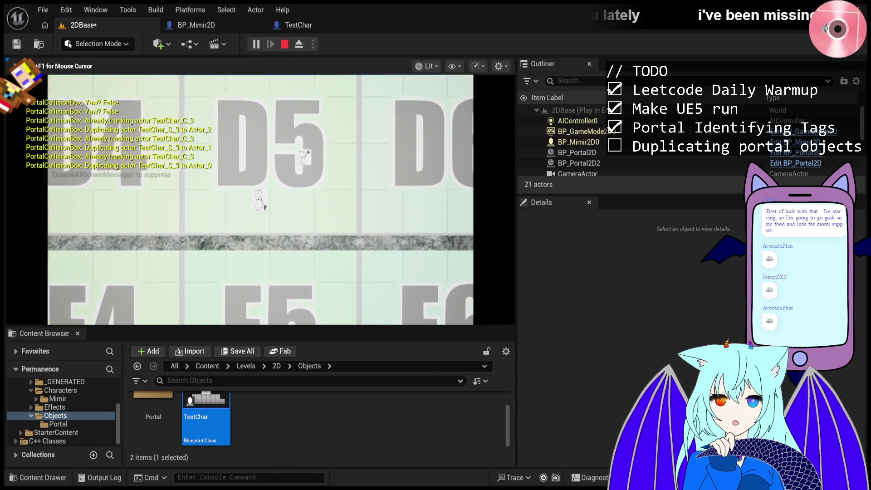
key("a")
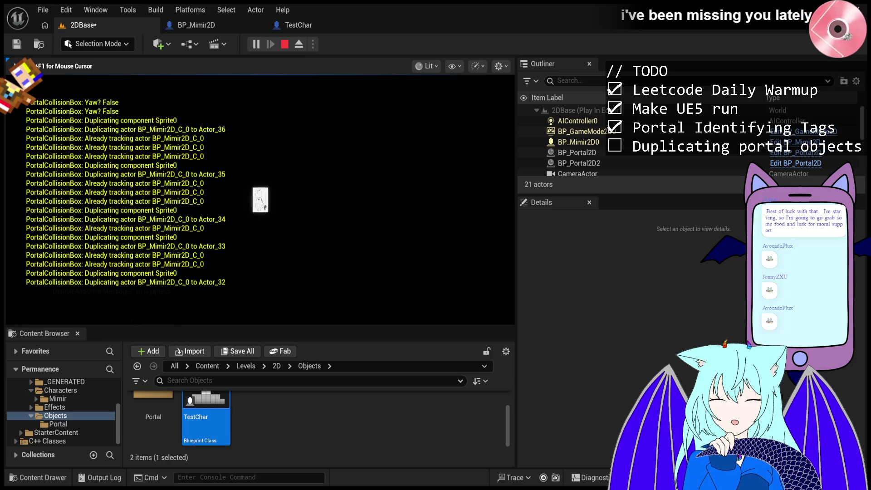
key("shift+F1")
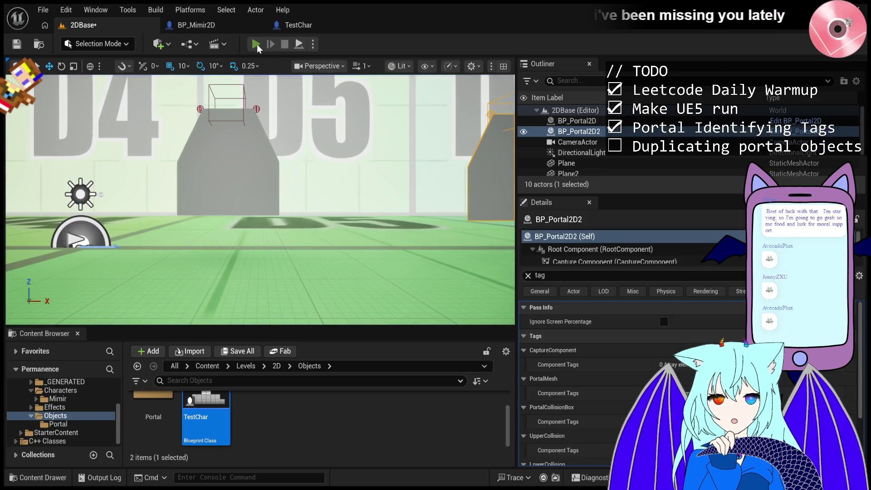
- Start a play test, select BP_Mimir2D0, and clear the tag filter from the Details search
left_click(312, 133)
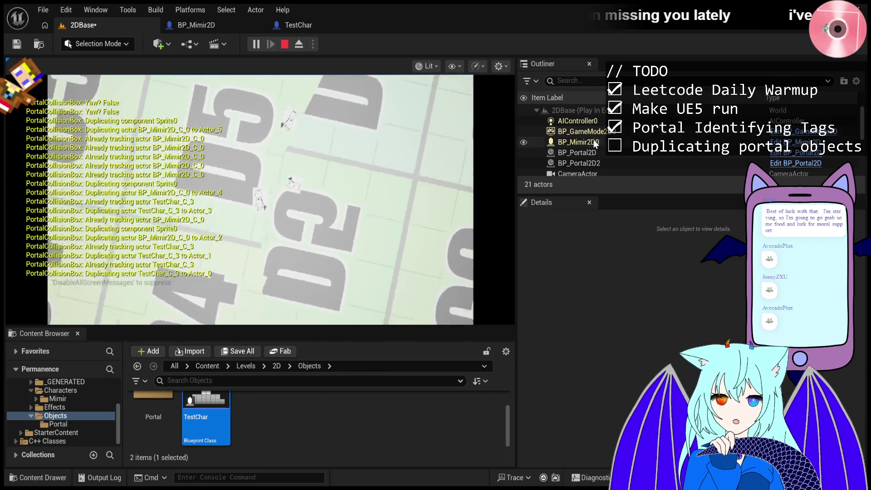
key("shift+F1")
left_click(591, 145)
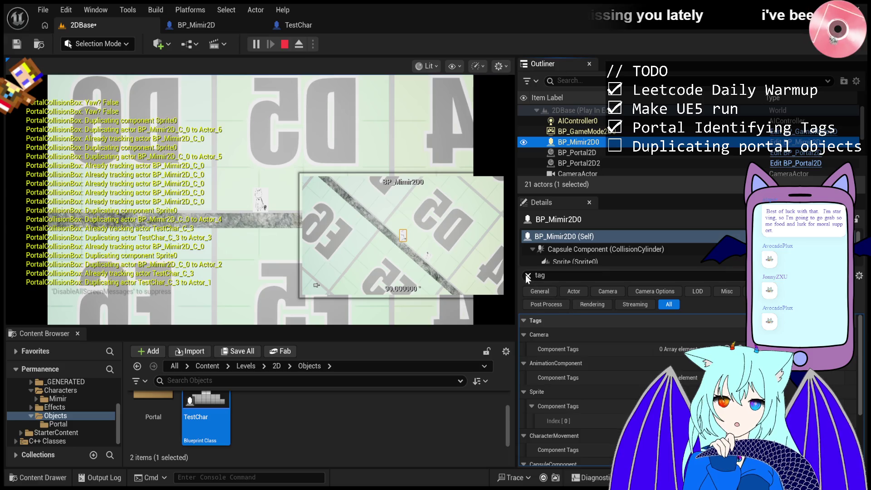
left_click(528, 276)
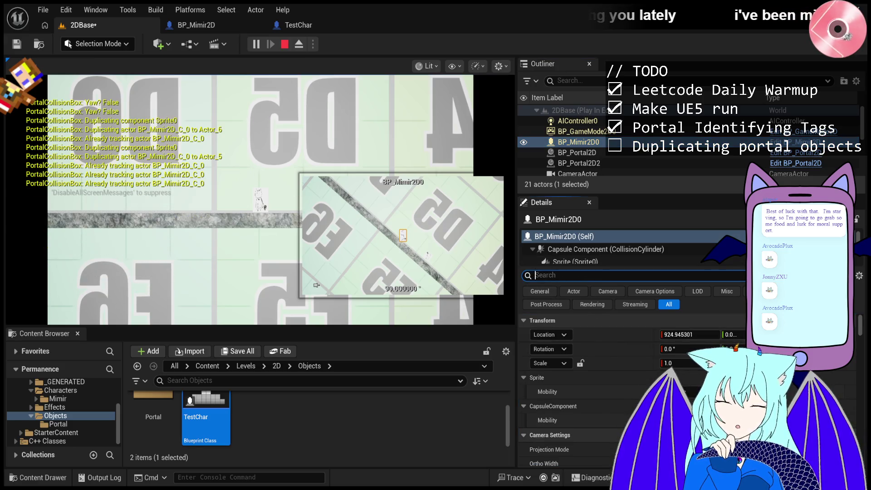
- Walk the Mimir character right through the level, then eject with F8
left_click(254, 199)
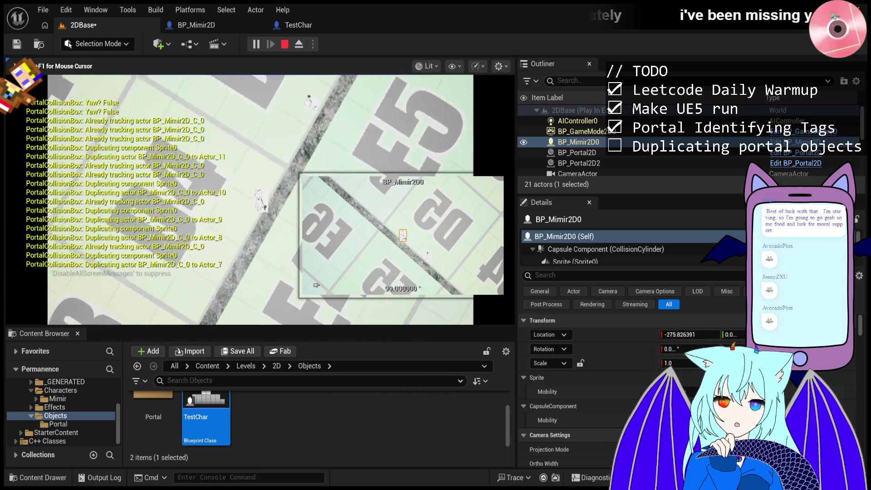
key("d")
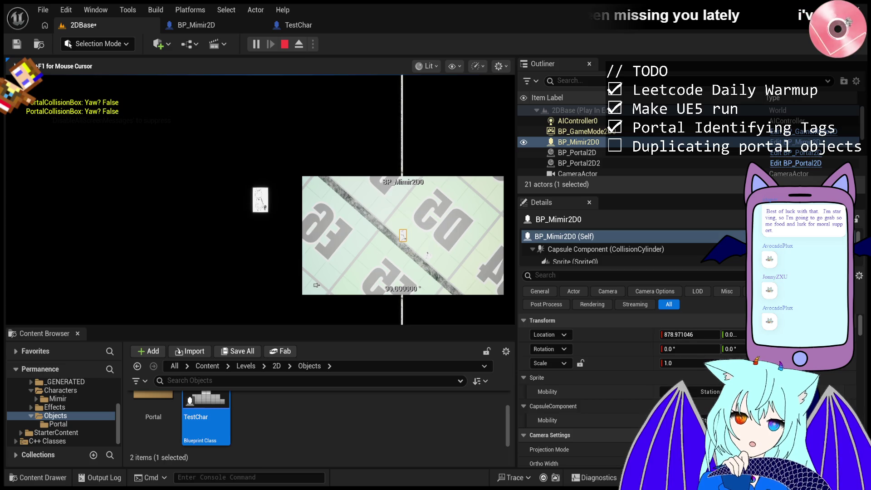
key("F8")
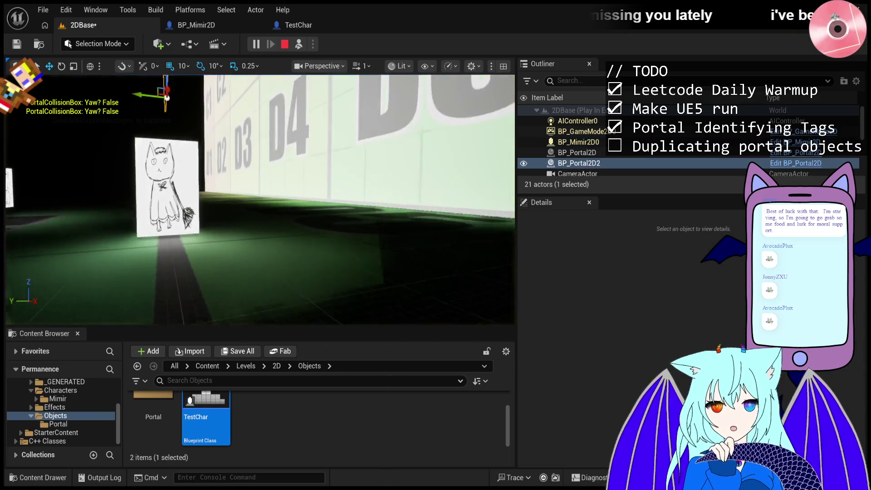
- Orbit the view along the wall of D labels, then stop the play test
mouse_move(325, 211)
left_mouse_down()
mouse_move(261, 187)
mouse_move(317, 208)
mouse_move(217, 88)
mouse_move(201, 140)
mouse_move(229, 150)
mouse_move(263, 118)
mouse_move(247, 156)
mouse_move(268, 189)
mouse_move(206, 92)
left_mouse_up()
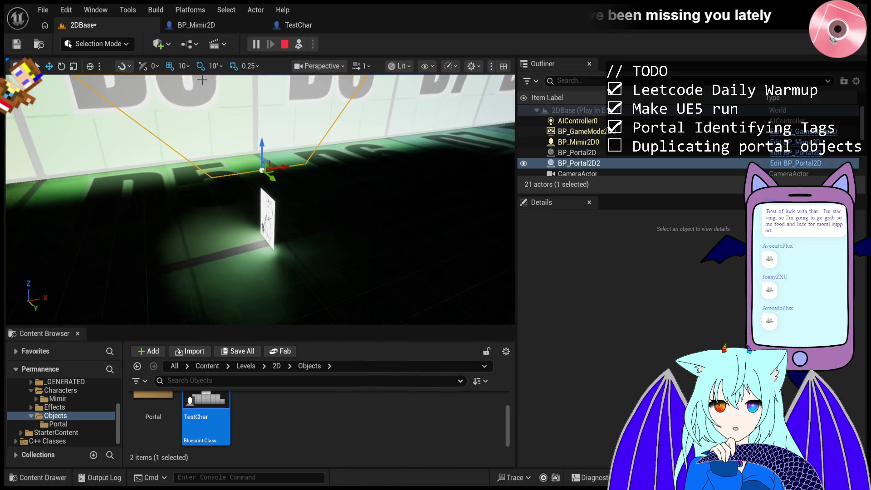
left_click(286, 44)
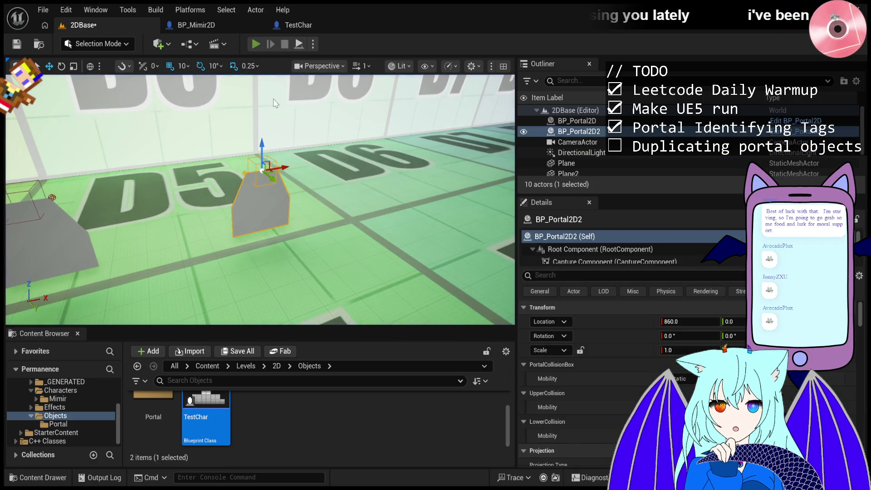
- Start Play In Editor with Alt+P and let Mimir pass through the portals
key("alt+p")
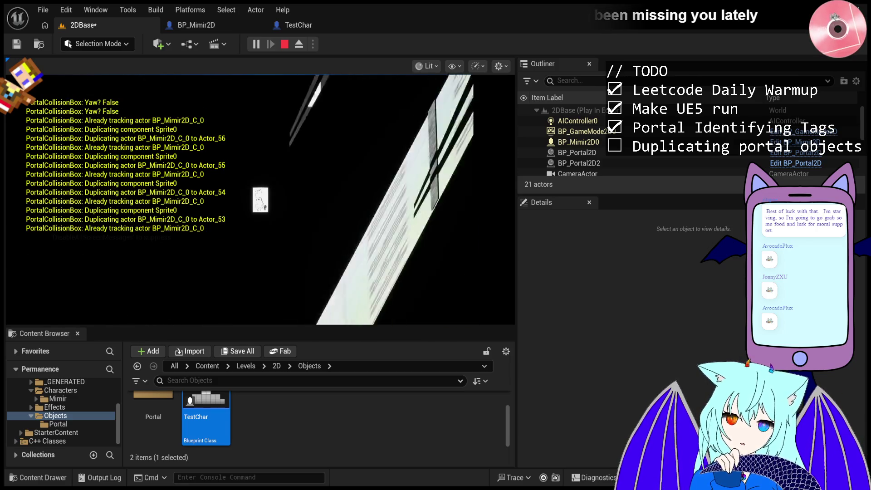
- Eject with F8, select the floor Plane, then select BP_Mimir2D0 to see its Details and camera preview
key("F8")
left_click(311, 172)
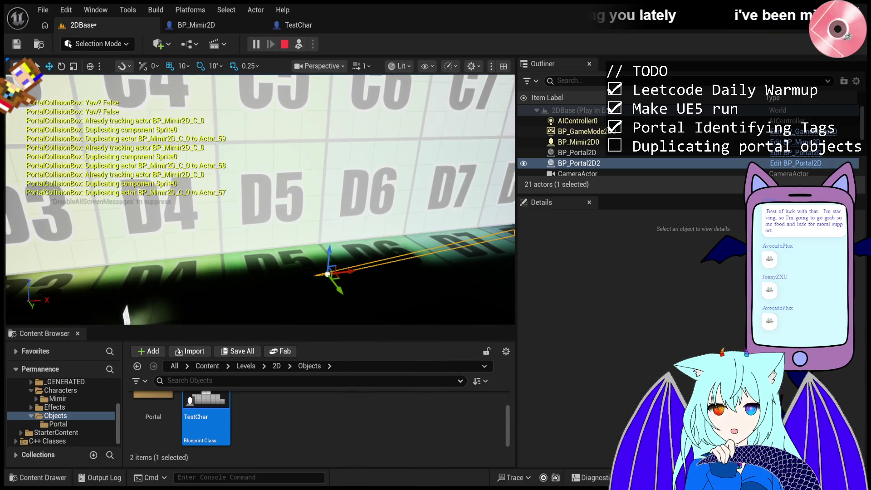
left_click(368, 313)
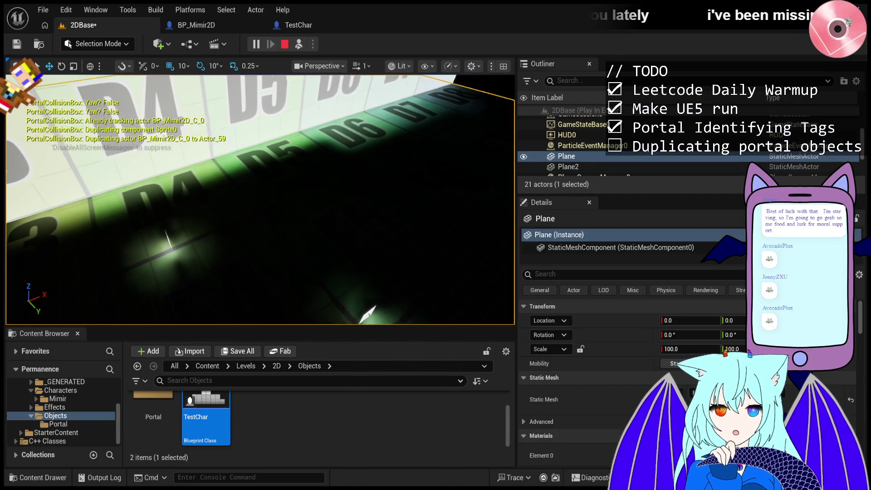
left_click(248, 239)
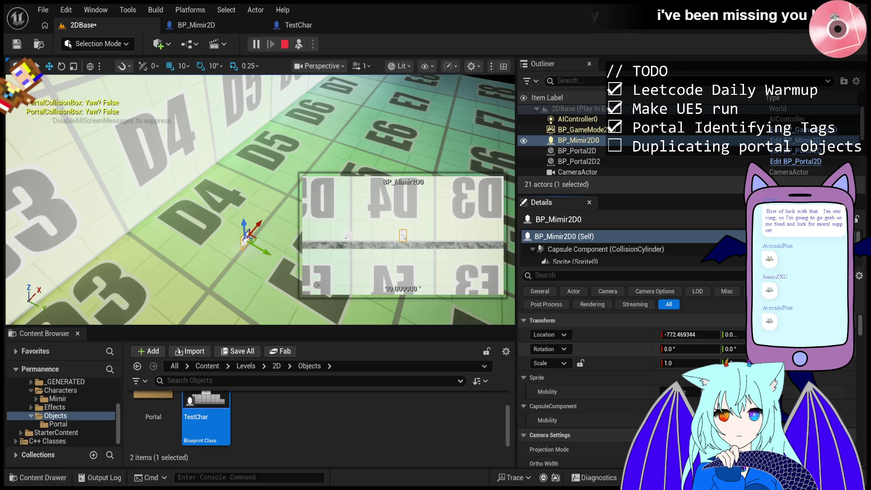
- Stop the paused play session using the toolbar's Stop button
left_click(282, 45)
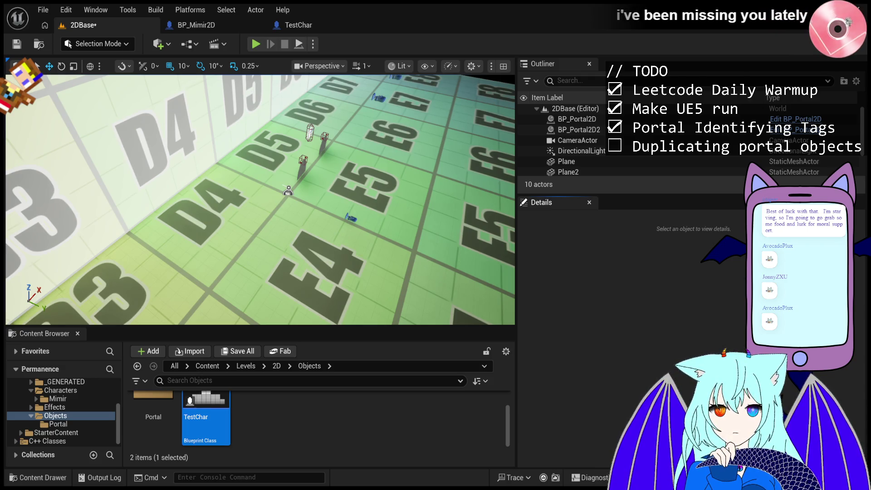
- Start Play, eject, tilt BP_Mimir2D0's Rotation Y, then undo it back to 0.0
scroll(314, 195, "up", 5)
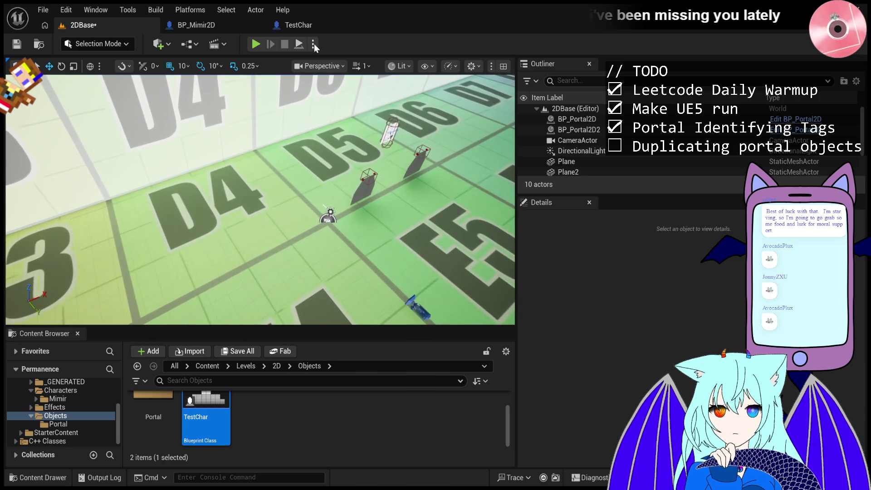
left_click(258, 45)
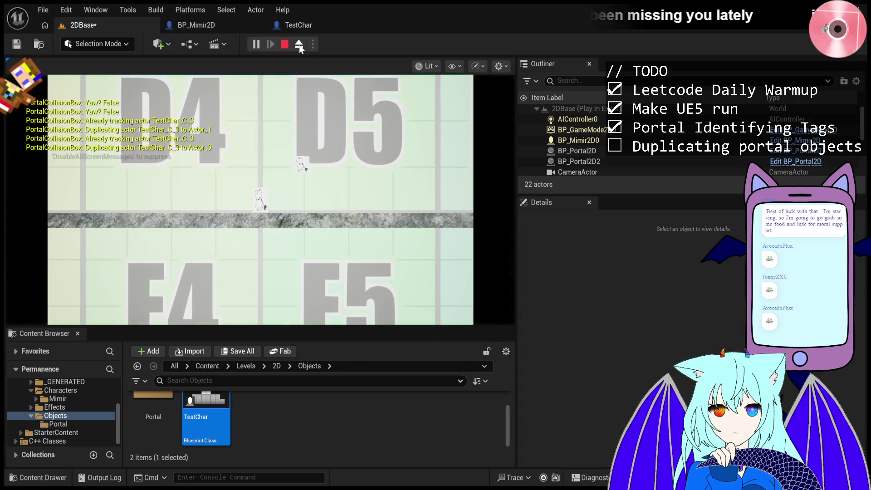
left_click(299, 44)
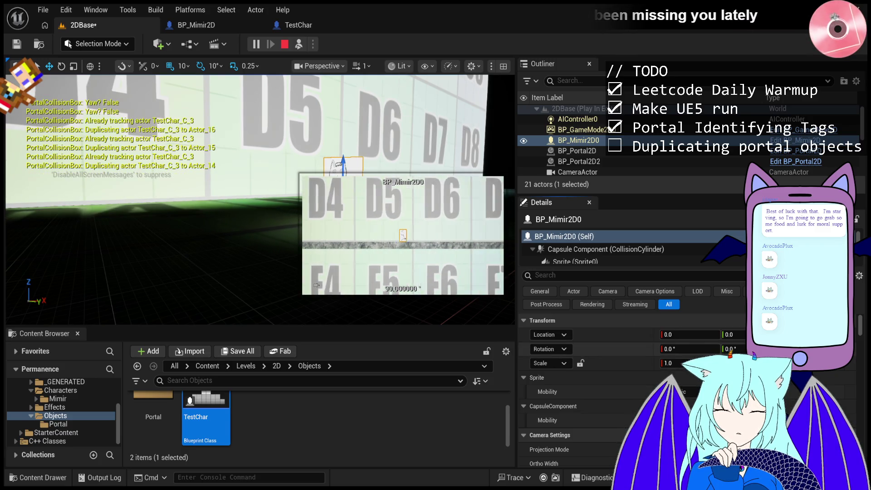
mouse_move(677, 352)
left_mouse_down()
mouse_move(708, 352)
mouse_move(678, 352)
mouse_move(687, 351)
left_mouse_up()
key("ctrl+z")
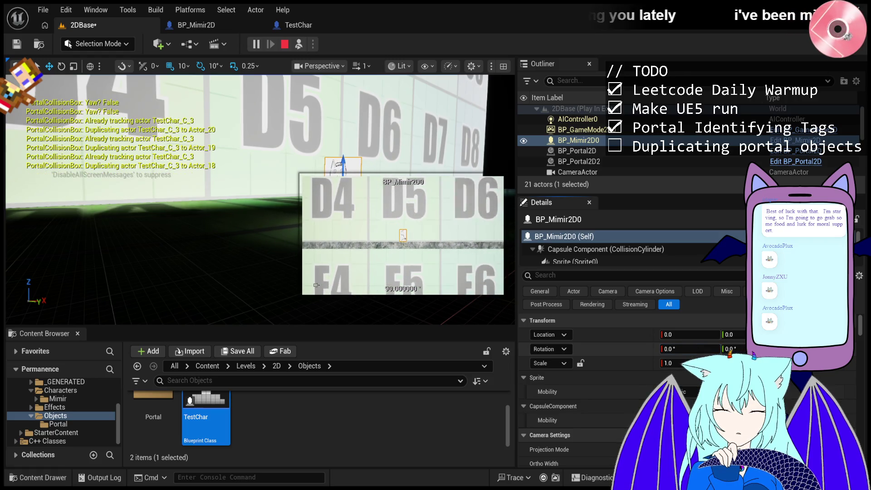
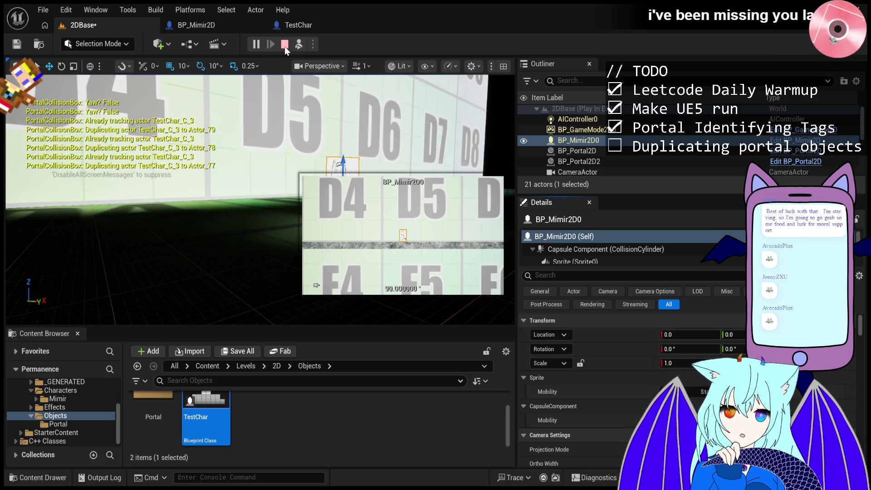
- Stop the running Play session and restart Play on the 2DBase level
left_click(284, 46)
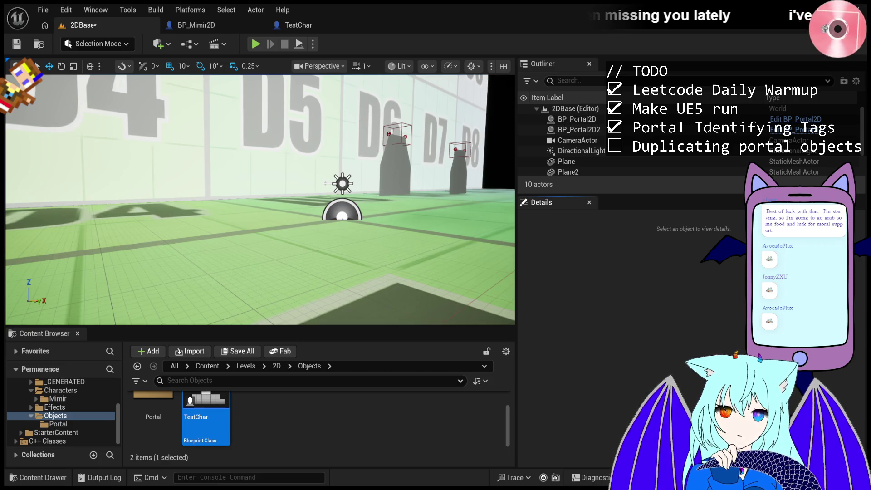
left_click(254, 45)
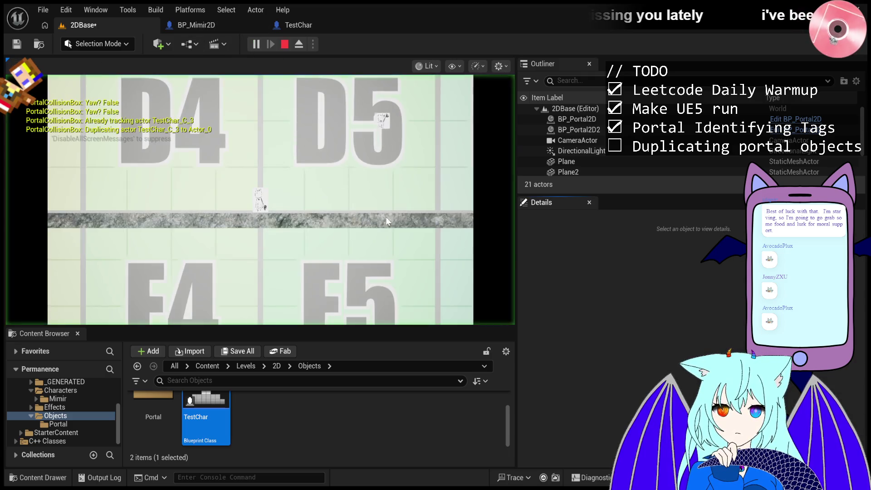
- Move the character left, restart the Play session, and select BP_Mimir2D0 in the Outliner
key("a")
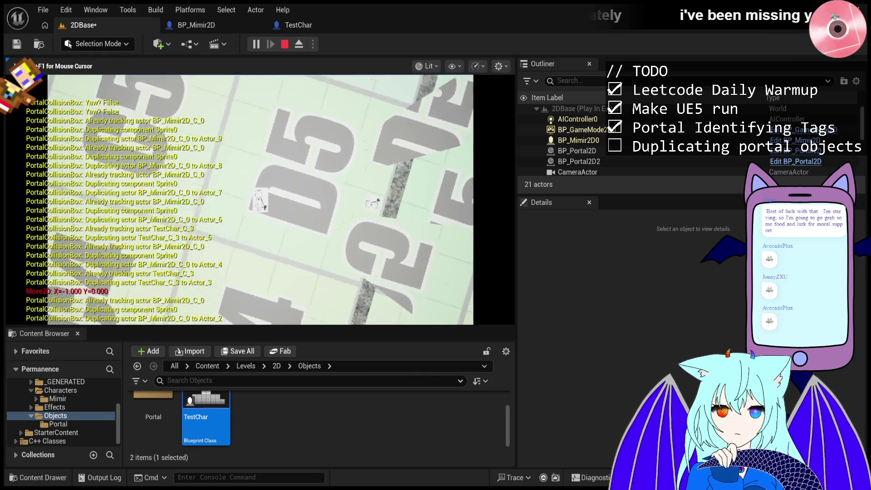
key("Escape")
left_click(257, 47)
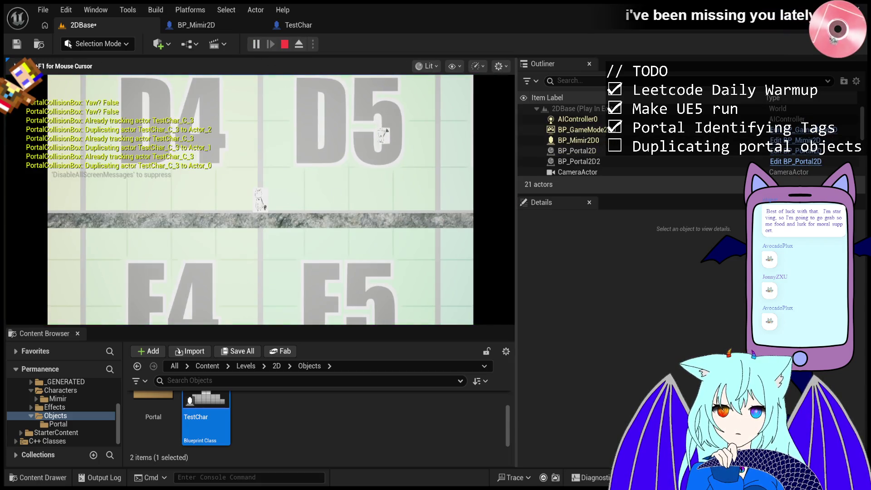
left_click(578, 140)
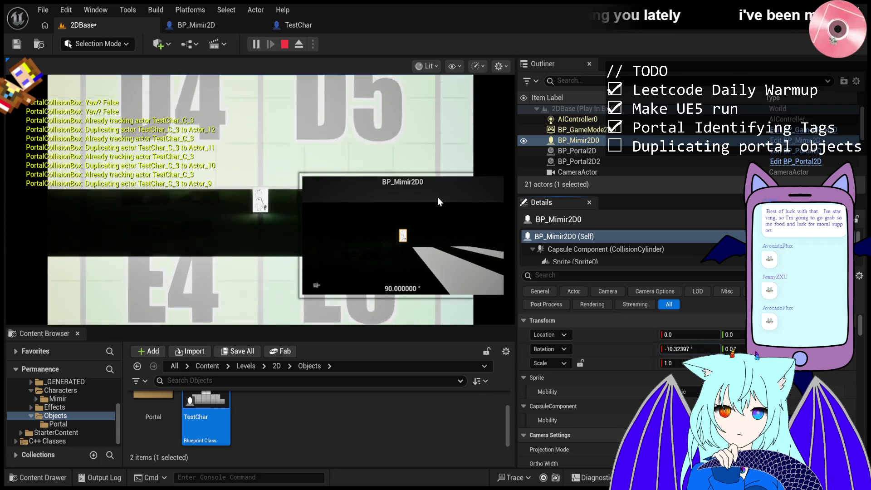
- Walk the character right and left through the portals, then end the Play session
left_click(304, 73)
key("d")
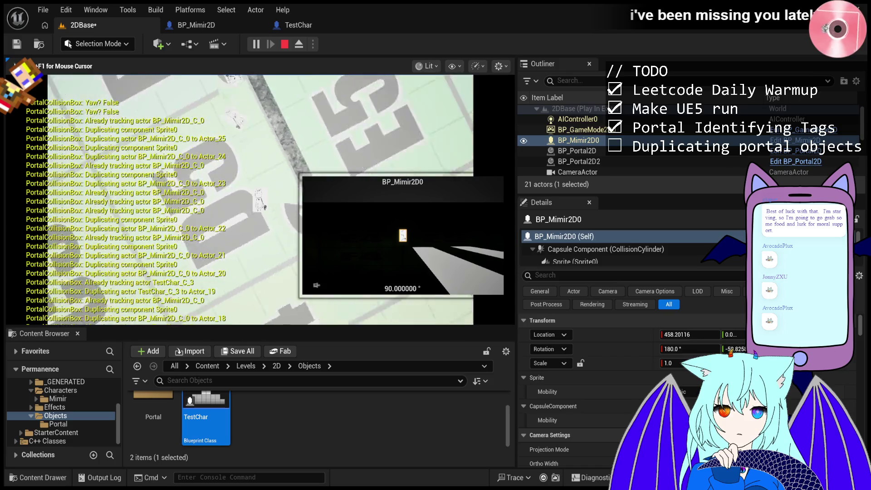
key("a")
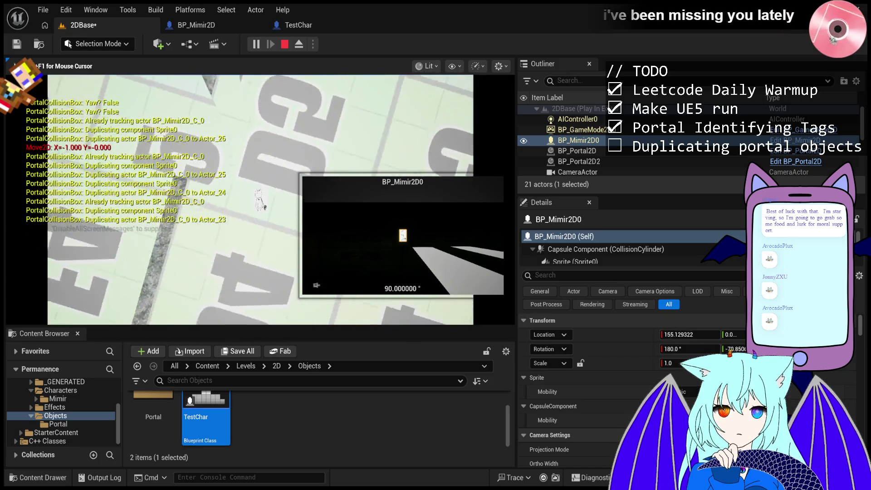
key("d")
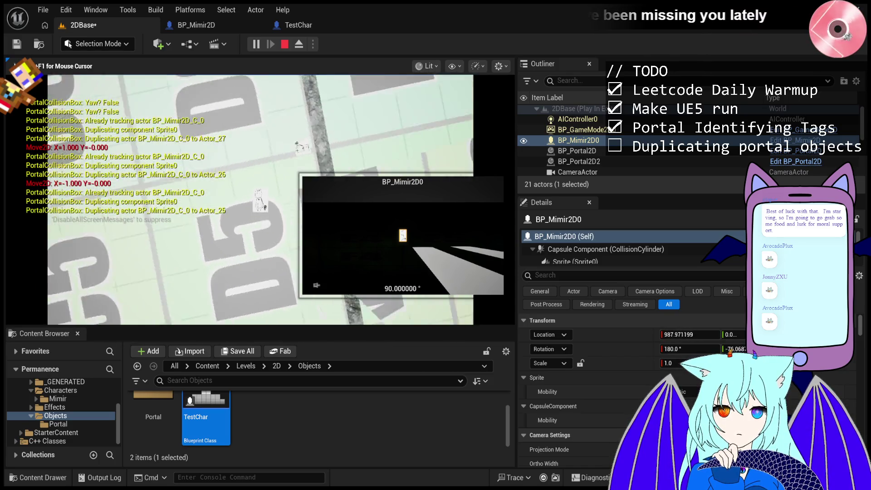
key("a")
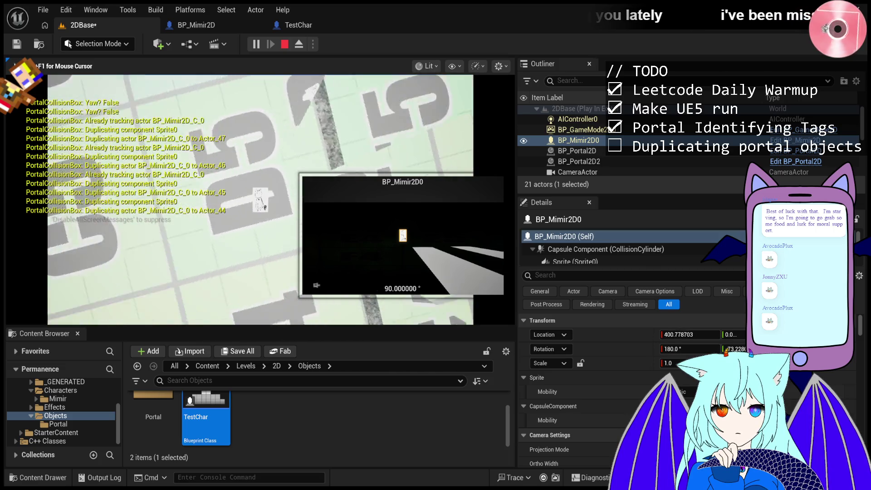
key("a")
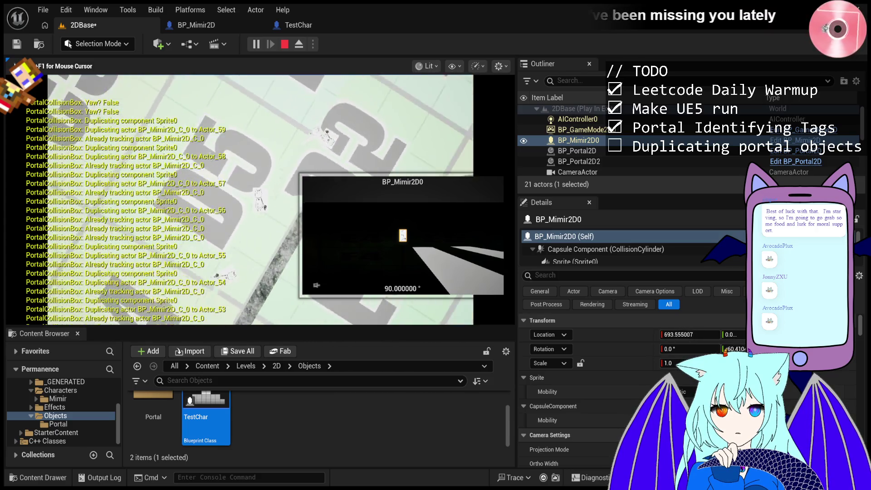
key("Escape")
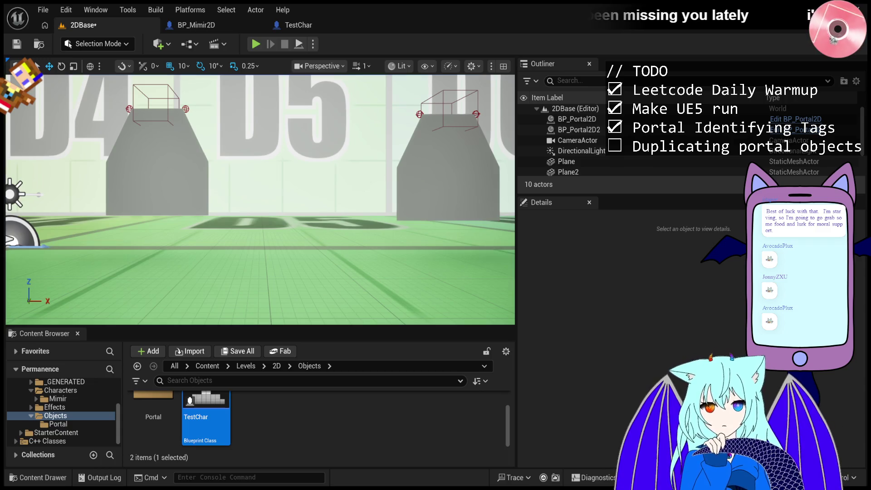
- Fly the editor camera toward the D4–D6 portals, play with Alt+P, then release input with Shift+F1
left_click_drag(360, 201, 360, 201)
left_click_drag(331, 166, 331, 166)
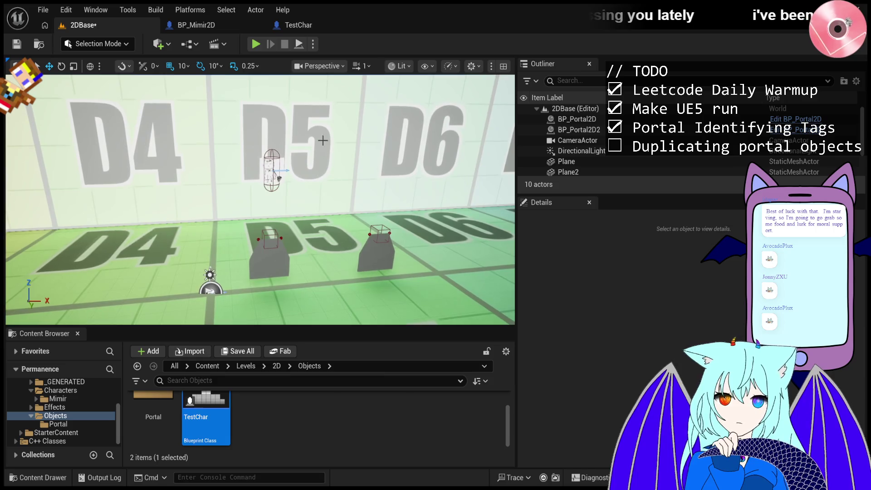
key("alt+p")
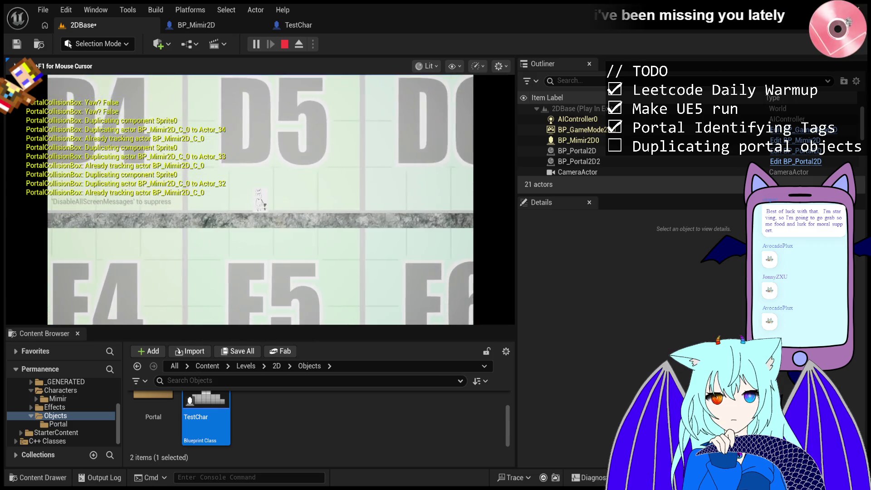
key("shift+F1")
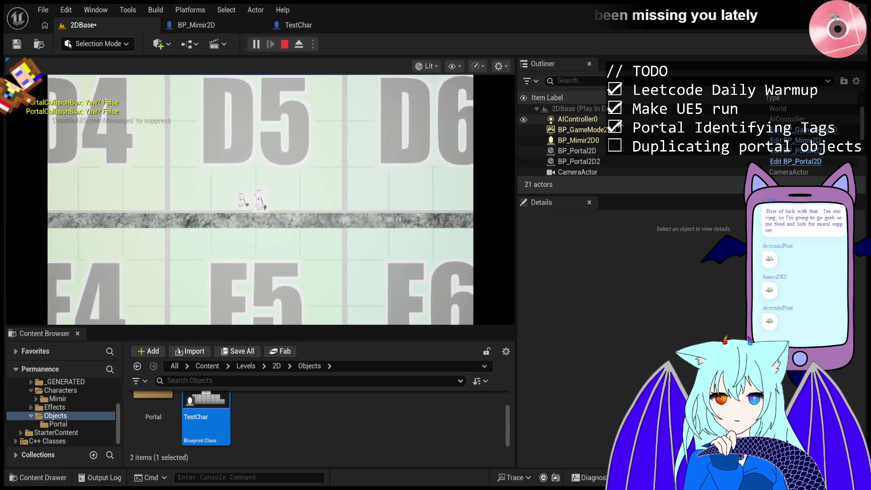
- Select BP_Mimir2D0 in the Outliner, eject with F8, fly over the floor, and stop play
left_click(590, 129)
left_click(612, 141)
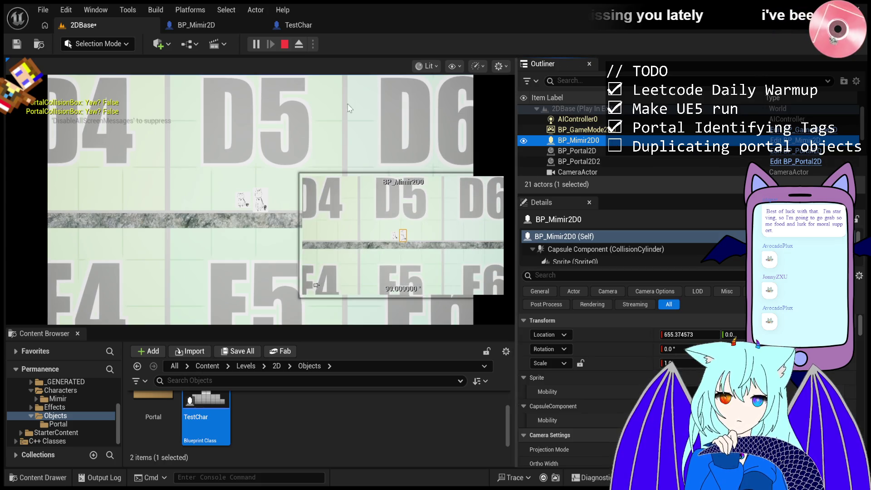
key("F8")
mouse_move(308, 108)
left_mouse_down()
mouse_move(288, 143)
mouse_move(326, 125)
left_mouse_up()
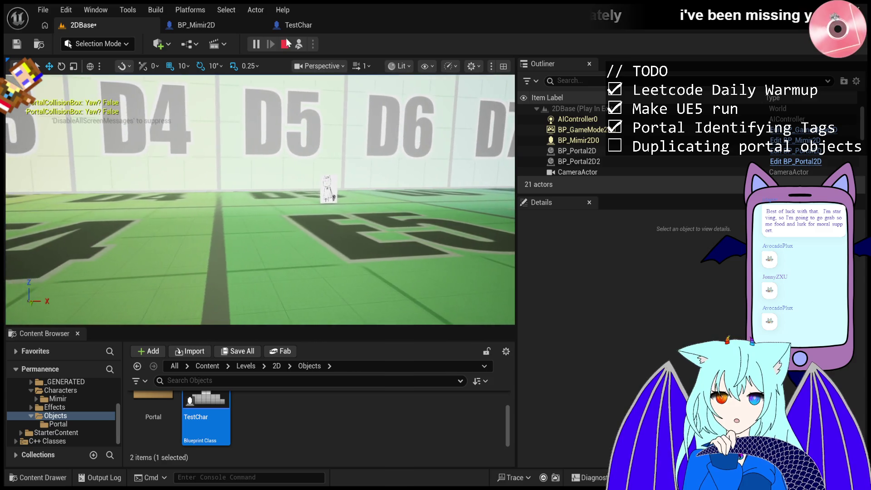
left_click(285, 44)
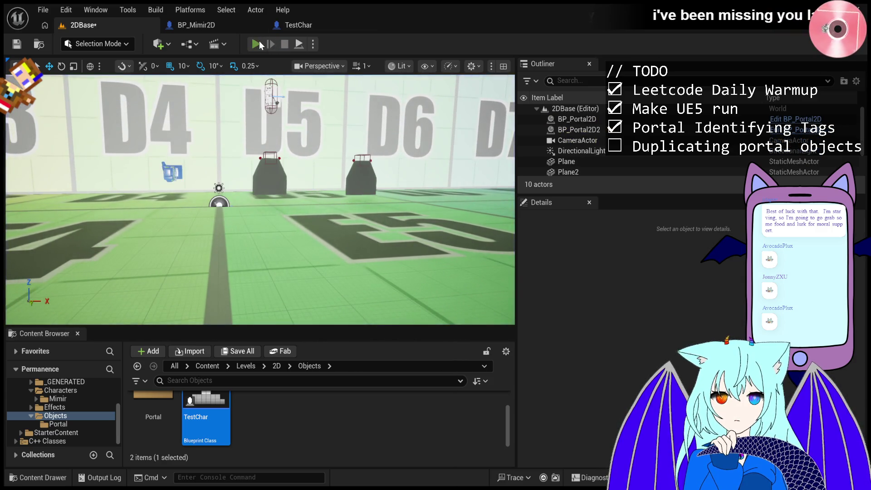
- Run another play test, eject to a free camera, stop it, and bring up the TestChar Blueprint
left_click(257, 43)
left_click(298, 44)
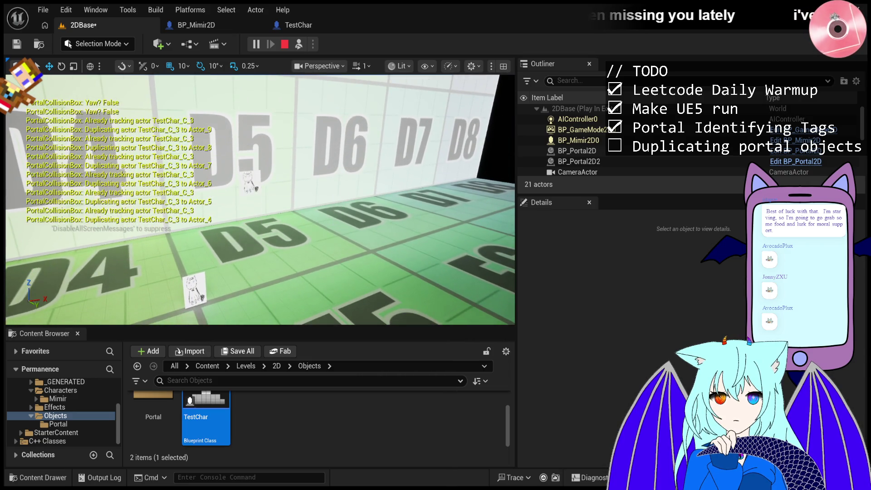
left_click(286, 46)
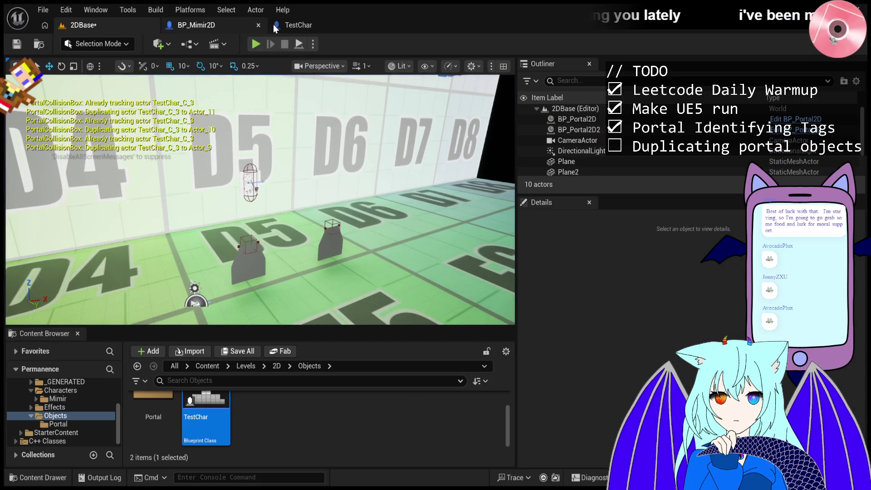
left_click(290, 26)
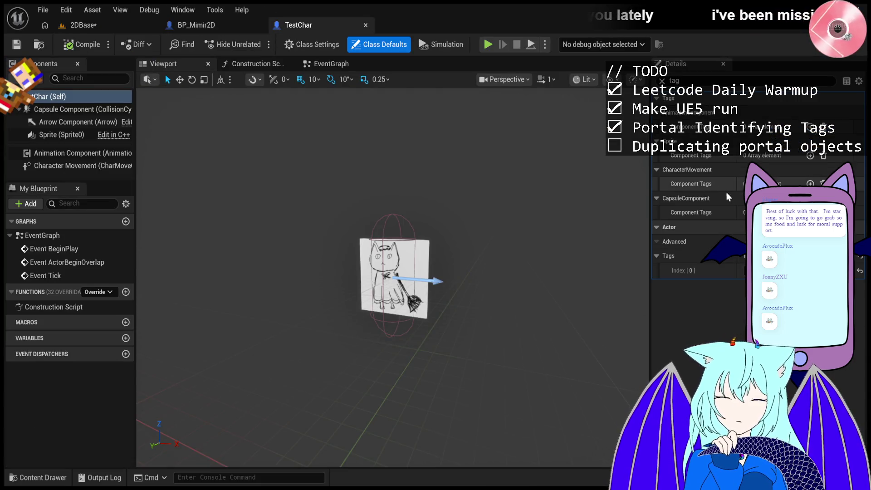
- In the TestChar Blueprint, inspect the Sprite, Arrow and Capsule components
left_click(212, 19)
left_click(117, 27)
left_click(291, 29)
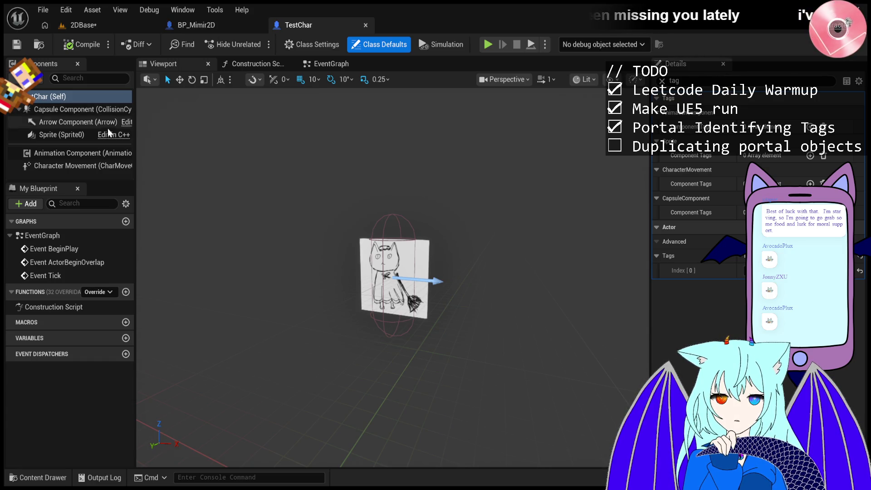
left_click(58, 134)
left_click(65, 122)
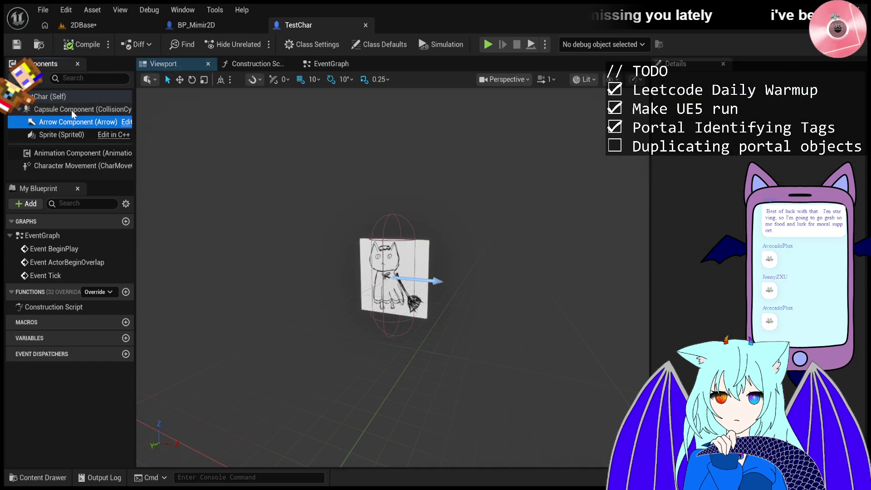
left_click(71, 109)
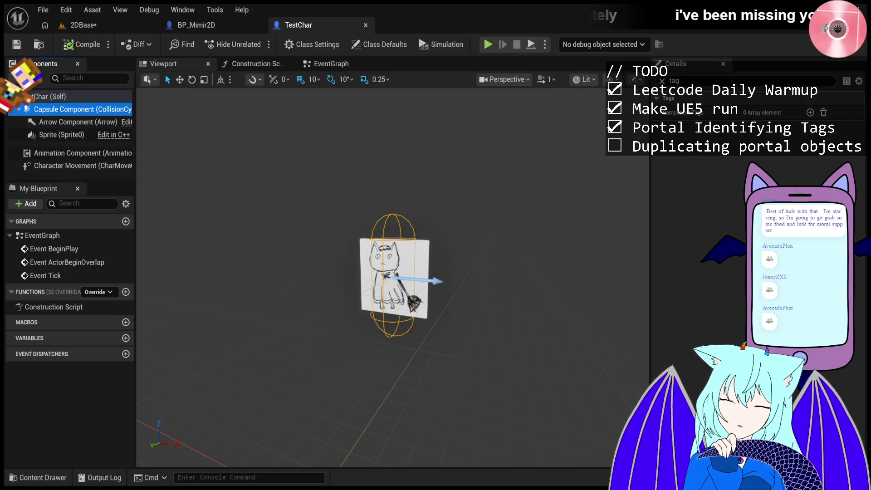
- Save with Ctrl+S, deselect the Capsule Component, and return to the 2DBase level
key("ctrl+s")
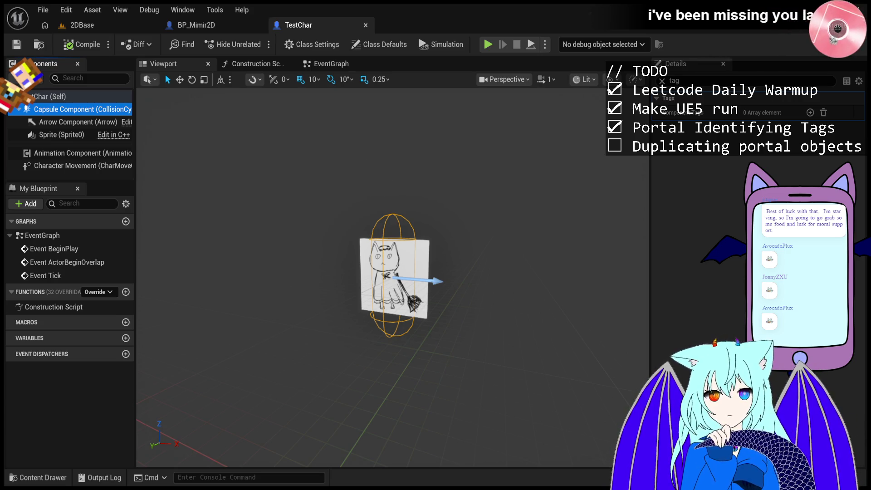
left_click(444, 160)
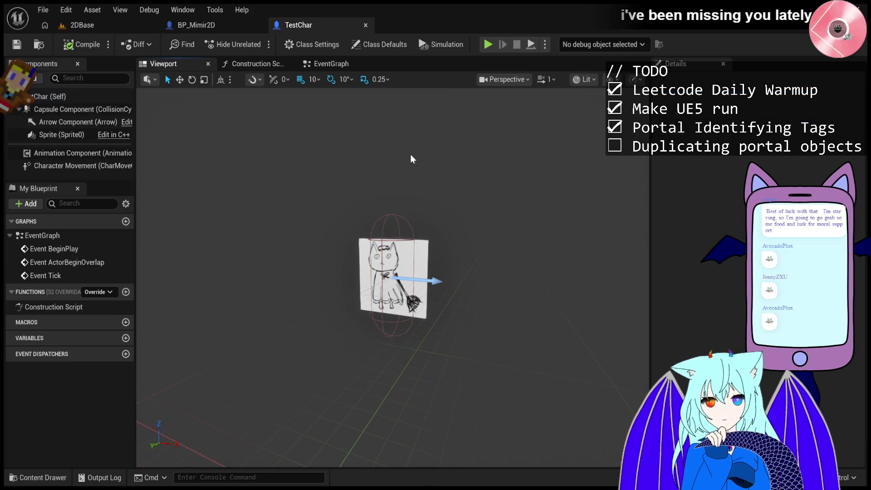
left_click(82, 25)
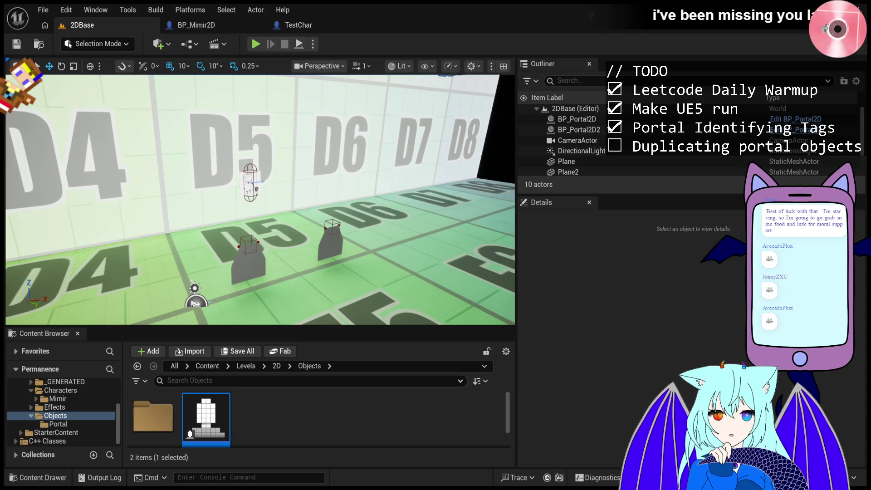
- Fly the viewport toward the D5 portals
mouse_move(272, 227)
left_mouse_down()
mouse_move(254, 199)
mouse_move(263, 186)
mouse_move(259, 168)
mouse_move(254, 181)
mouse_move(272, 204)
mouse_move(357, 242)
left_mouse_up()
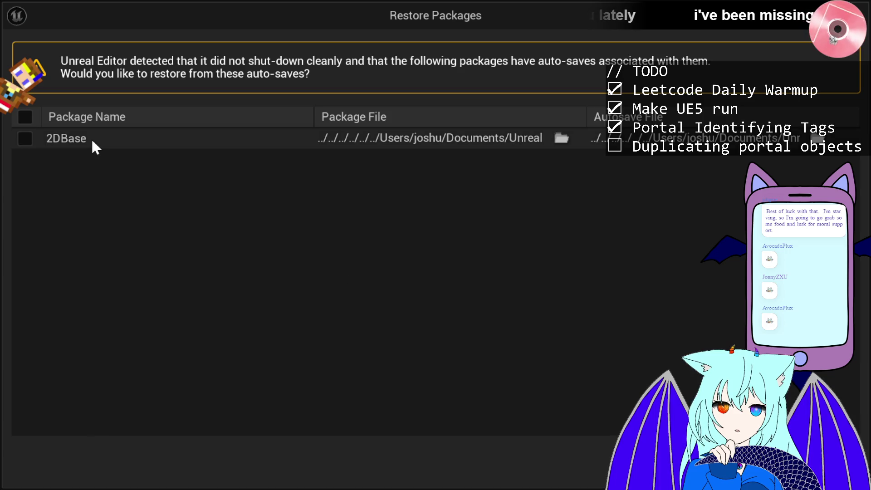
- Restore the 2DBase auto-save and start a new play test of the level
left_click(25, 139)
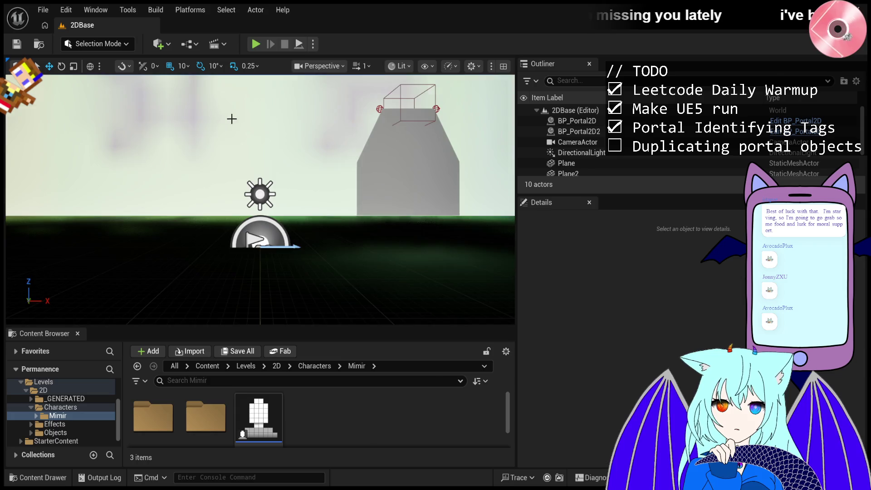
left_click(258, 45)
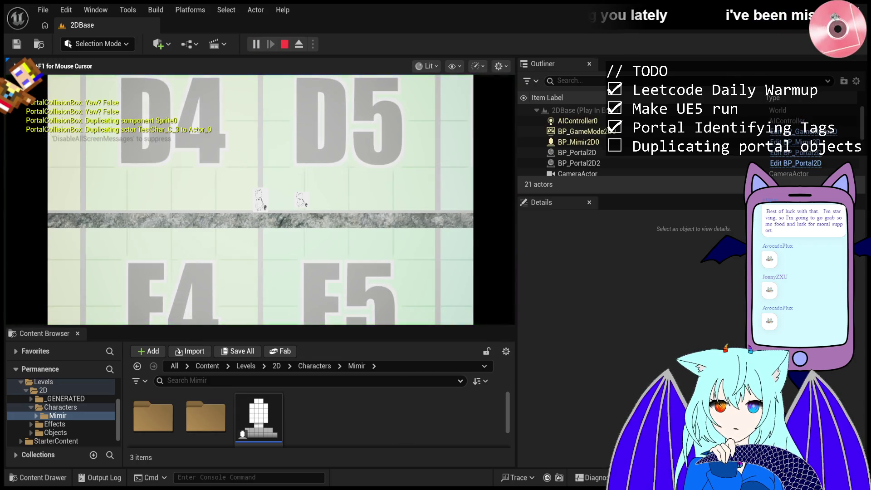
key("Escape")
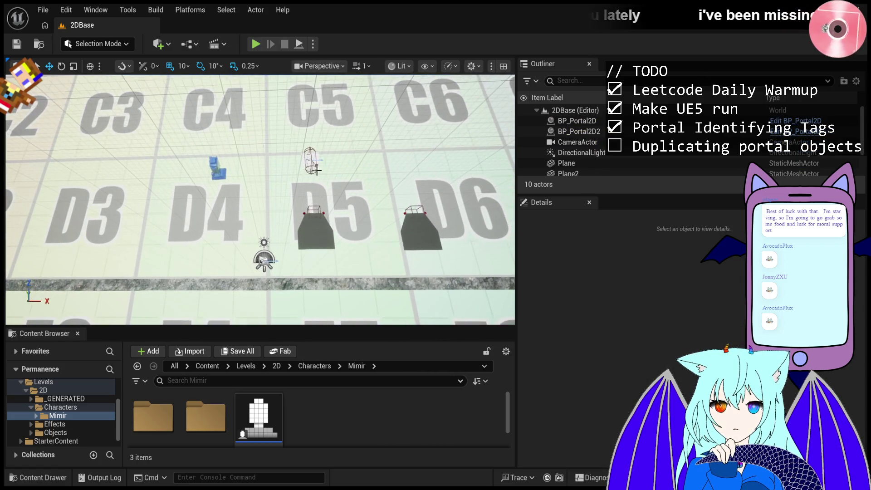
left_click(310, 168)
left_click(309, 166)
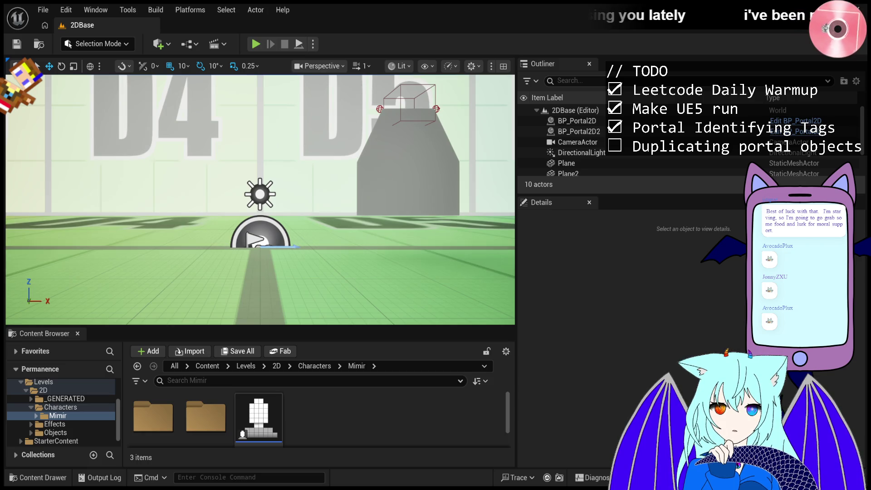
- Play, pause, advance ten frames through TestChar's portal entry, then resume and stop
left_click(257, 45)
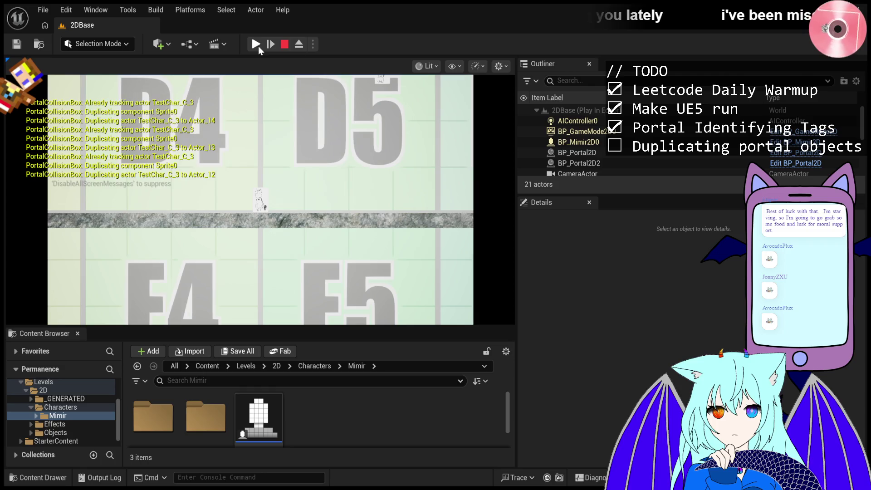
left_click(257, 44)
left_click(271, 44)
left_click(270, 44)
left_click(270, 44)
left_click(270, 44)
left_click(270, 45)
left_click(270, 45)
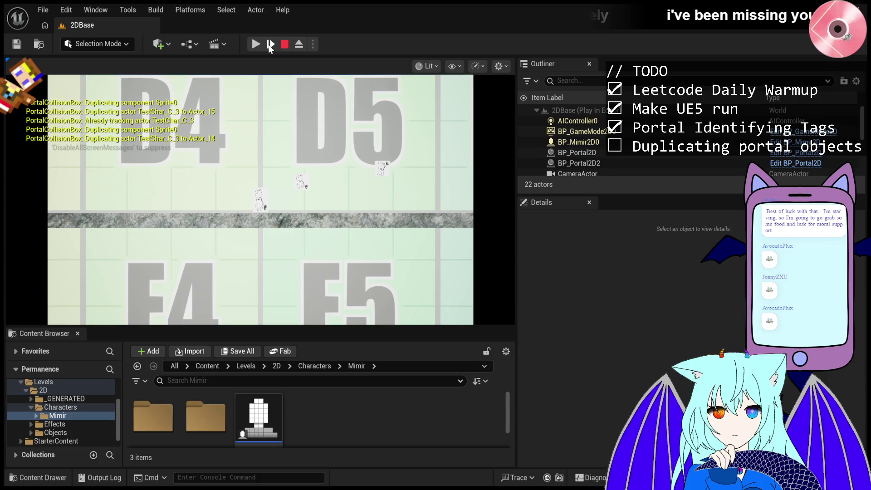
left_click(270, 45)
left_click(271, 45)
left_click(270, 46)
left_click(270, 45)
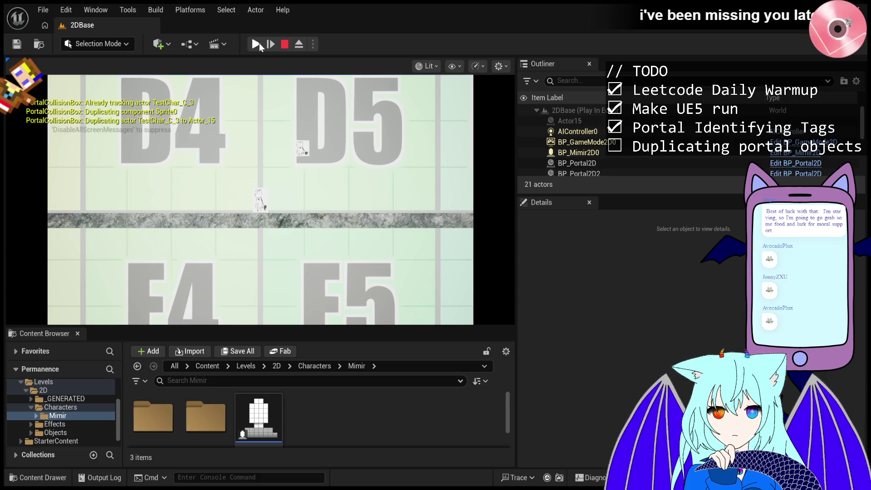
left_click(256, 45)
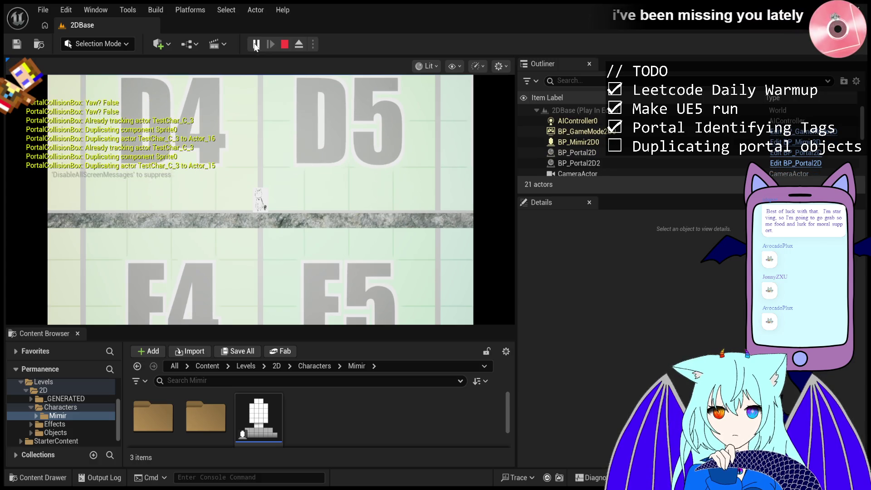
left_click(281, 45)
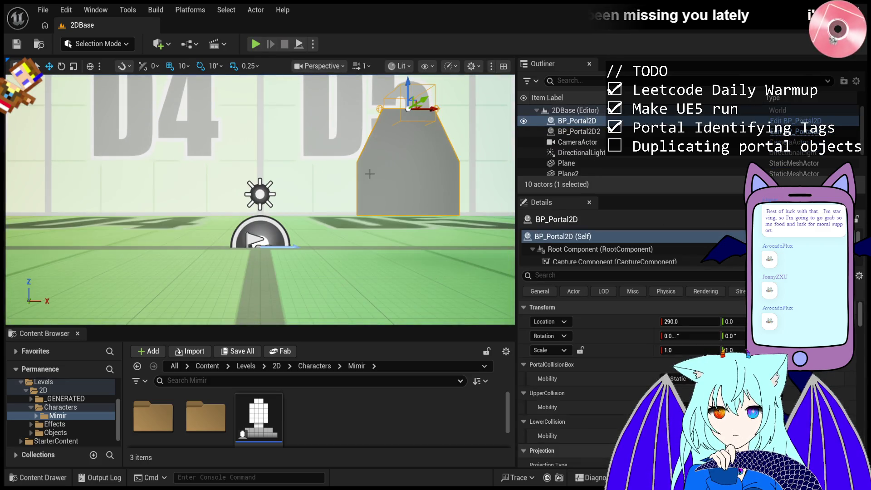
- Start a new Play In Editor session of 2DBase from the toolbar
left_click(257, 46)
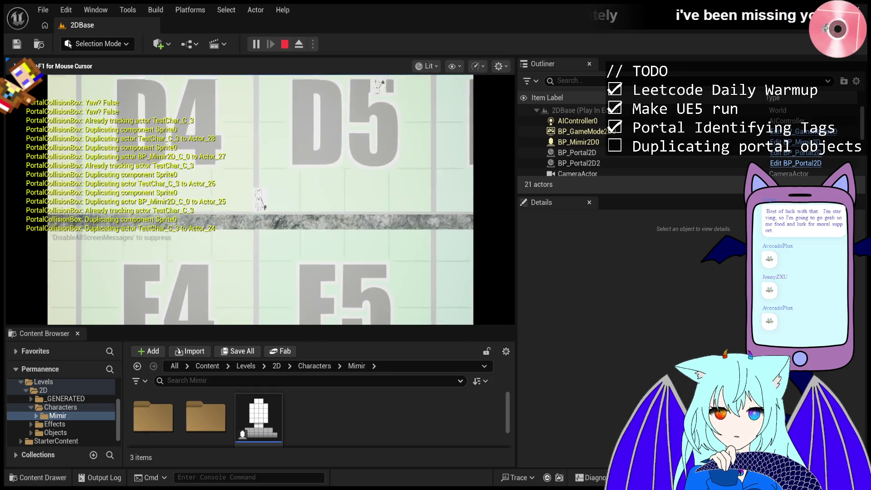
- Walk the character right, left and right again through the portals, then stop the play test
key("d")
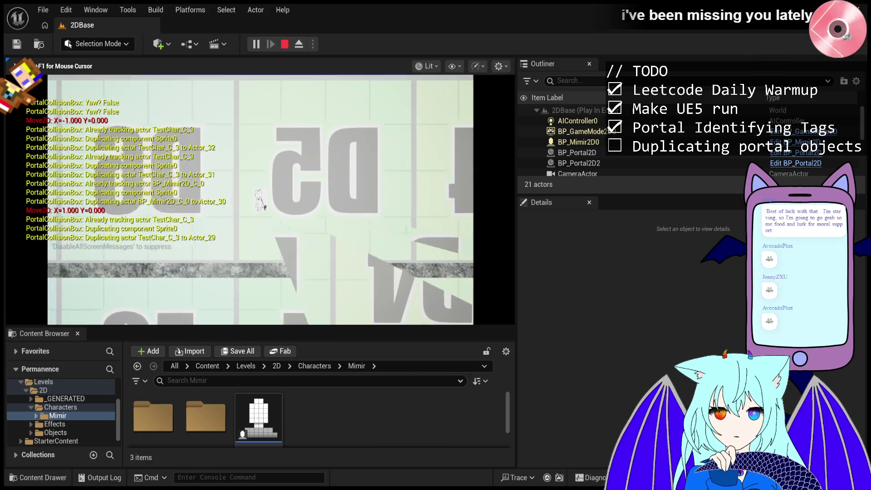
key("a")
key("d")
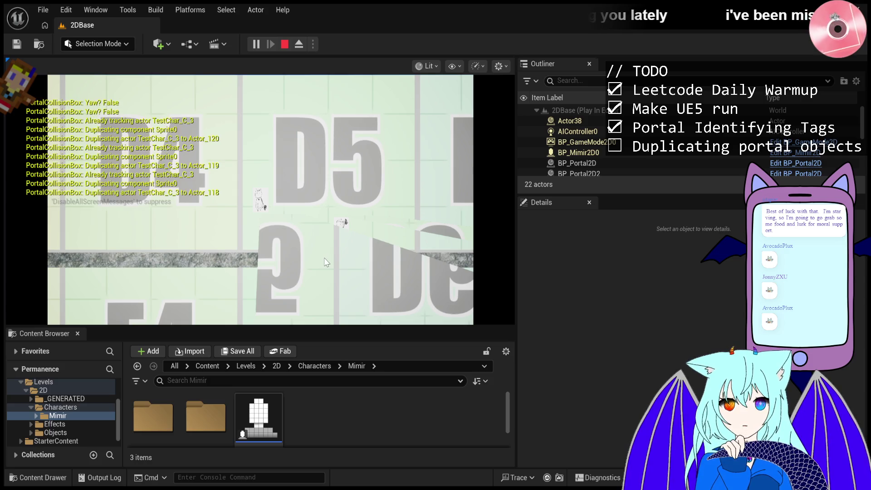
left_click(284, 44)
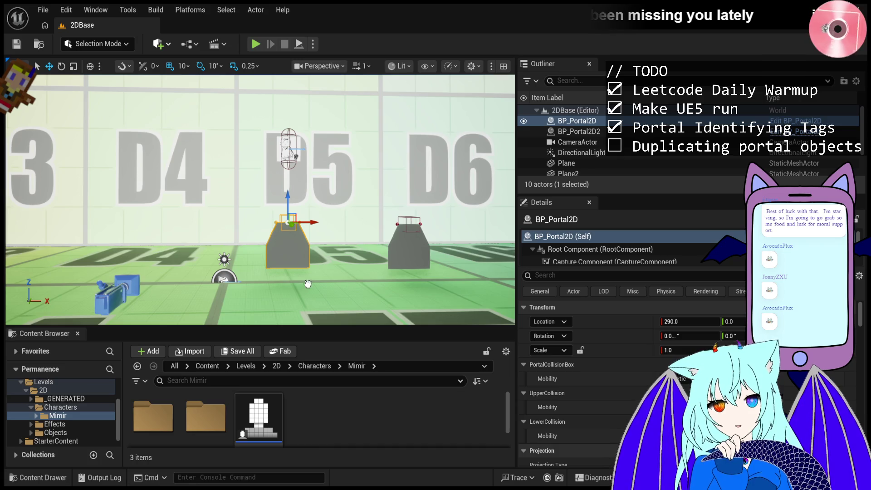
- Add a camera blocking volume, lower it toward the portal, and run a quick play test
key("ctrl+z")
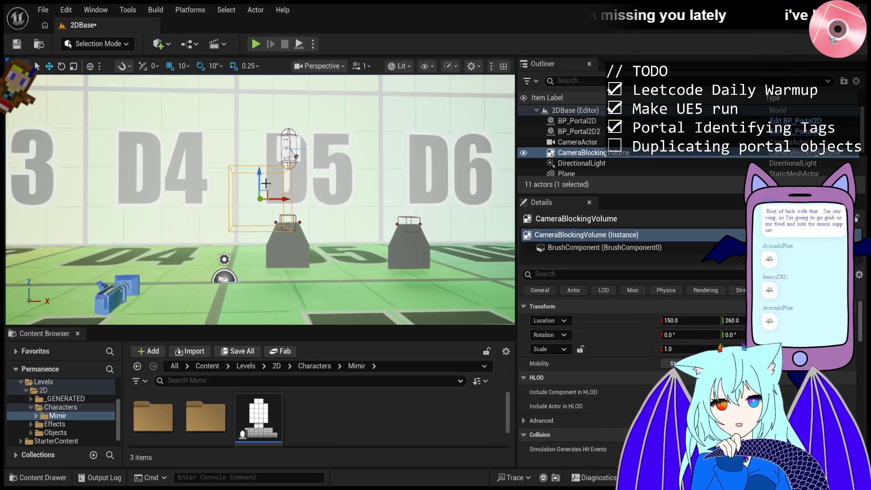
left_click_drag(268, 180, 263, 231)
left_click(255, 44)
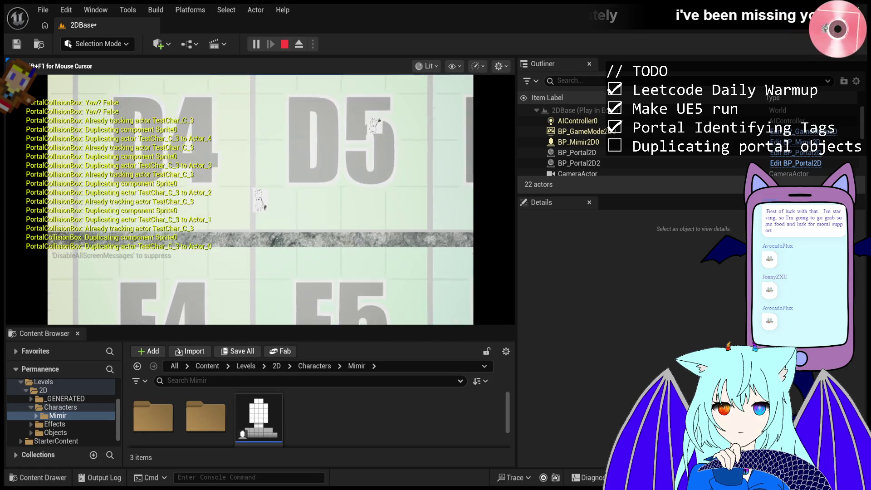
key("Escape")
- Reposition the camera blocking volume, then play again and detach from the player with F8
scroll(278, 203, "down", 5)
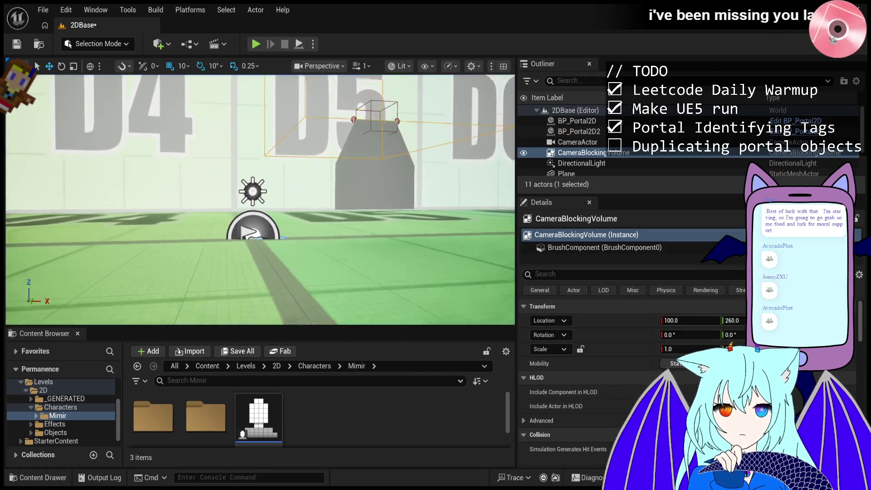
mouse_move(324, 161)
left_mouse_down()
mouse_move(313, 199)
mouse_move(331, 216)
mouse_move(293, 213)
mouse_move(254, 225)
left_mouse_up()
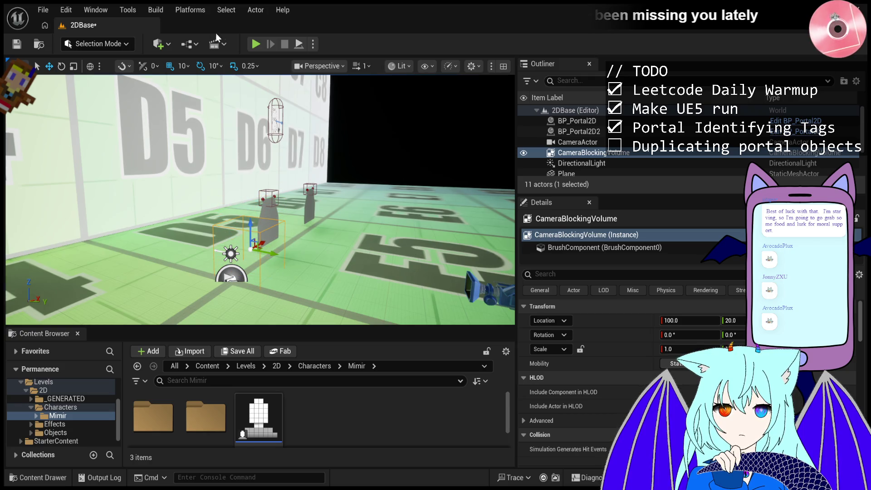
left_click(256, 44)
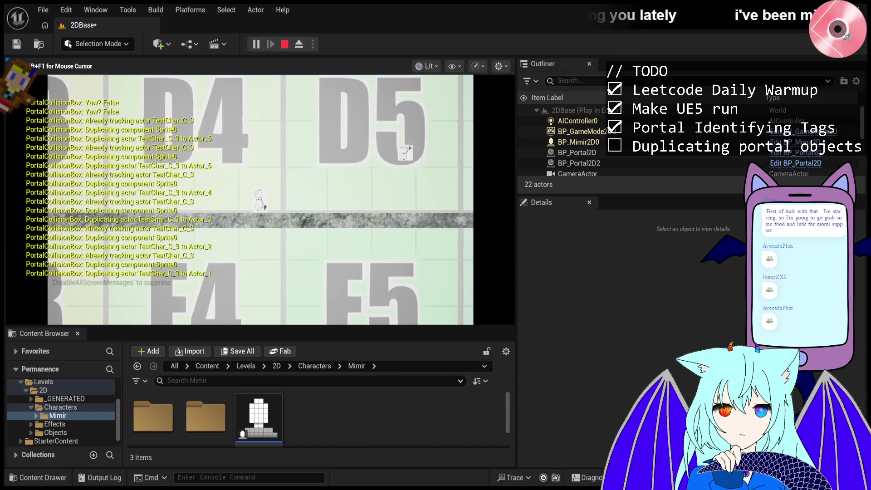
key("shift+F1")
key("F8")
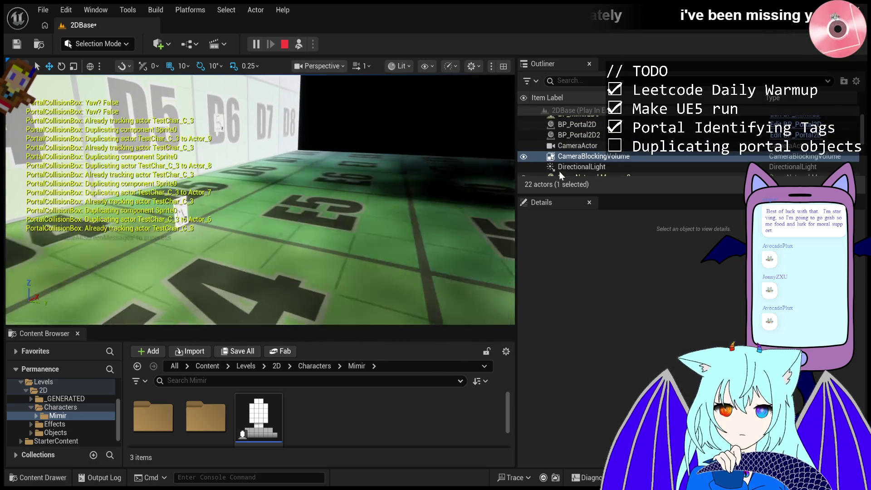
- Inspect the CameraActor and CameraBlockingVolume in the Outliner, then stop the play session
scroll(583, 154, "down", 2)
scroll(585, 154, "down", 3)
scroll(597, 147, "up", 5)
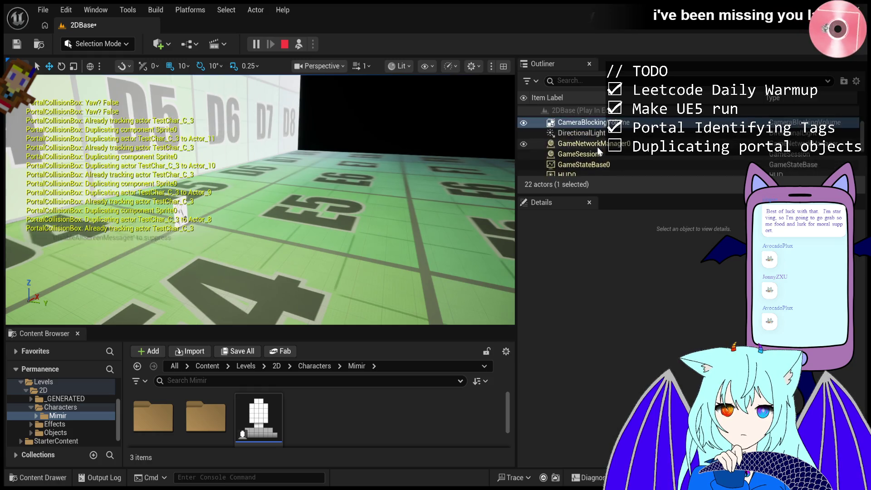
scroll(597, 145, "down", 2)
left_click(598, 145)
left_click(603, 157)
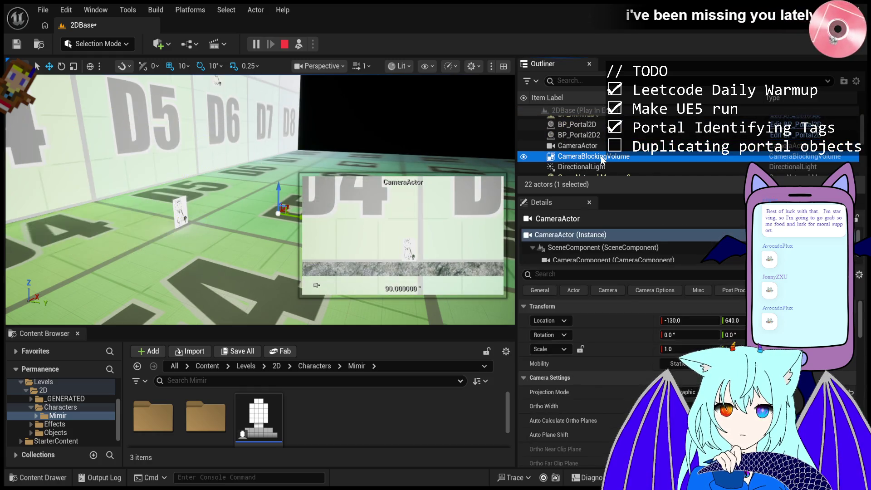
left_click(284, 44)
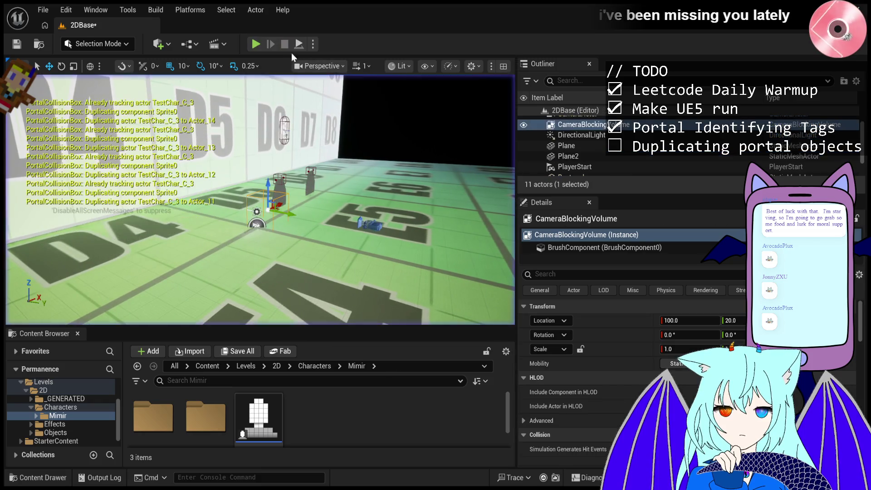
- Move the CameraBlockingVolume to X -70, Y 670 and run a quick play test
left_click_drag(313, 217, 434, 250)
key("f")
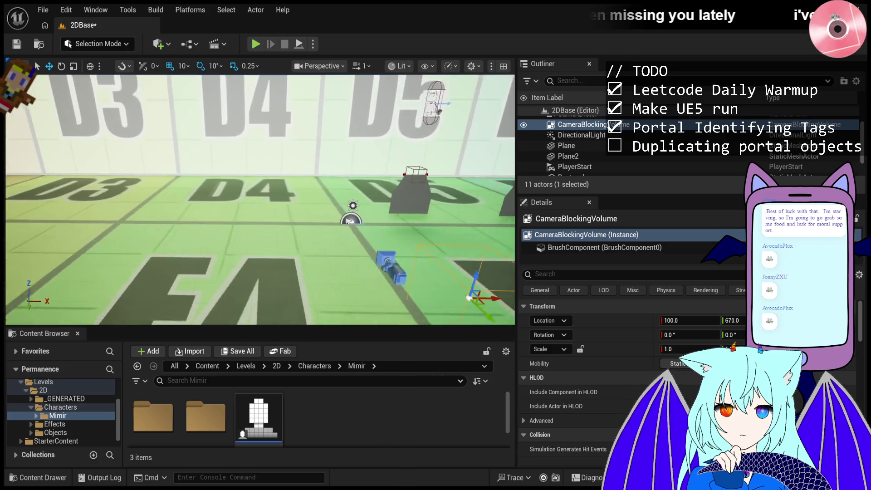
left_click_drag(357, 257, 292, 254)
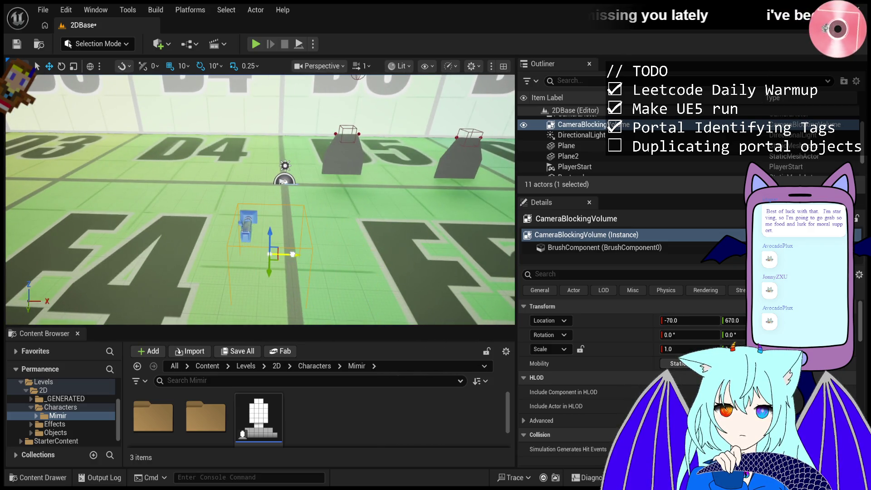
scroll(292, 251, "down", 5)
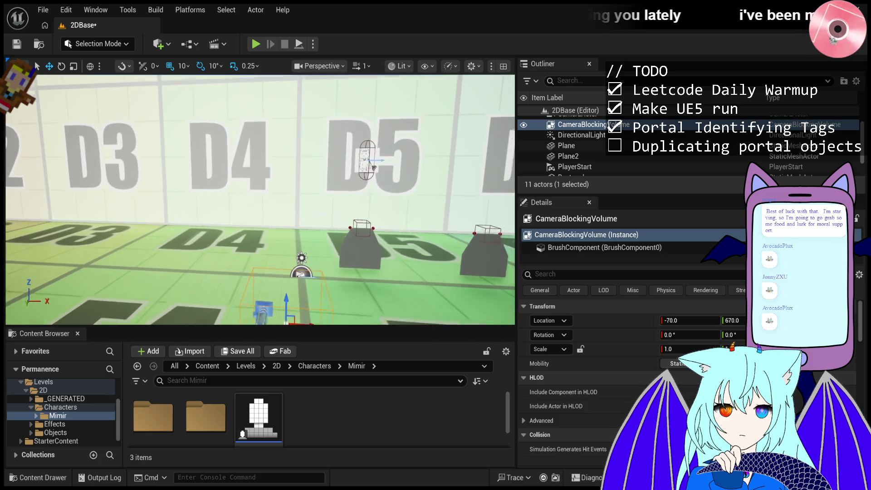
left_click_drag(249, 104, 250, 87)
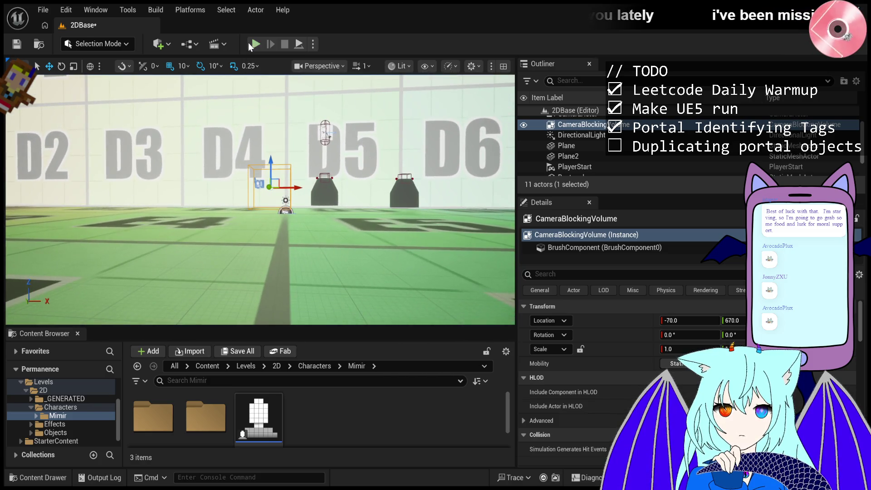
left_click(250, 42)
key("Escape")
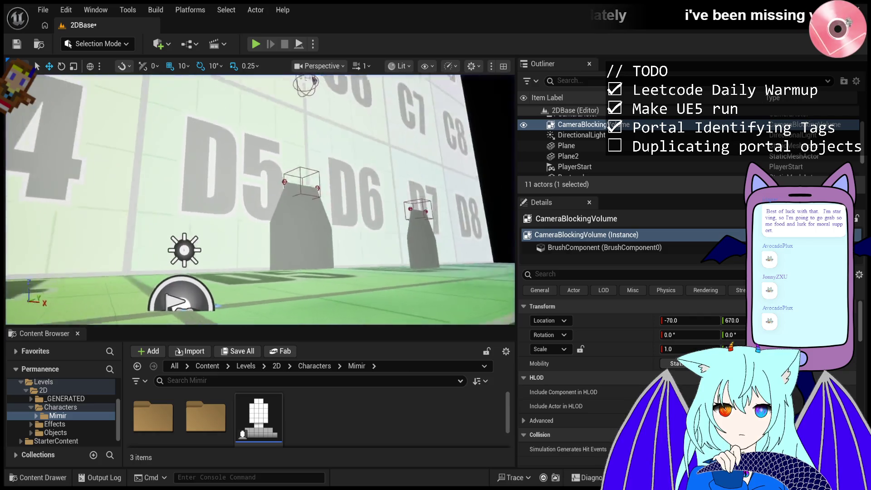
- Lock proportional scale, enlarge the volume uniformly to about 12.24, and play-test it
key("f")
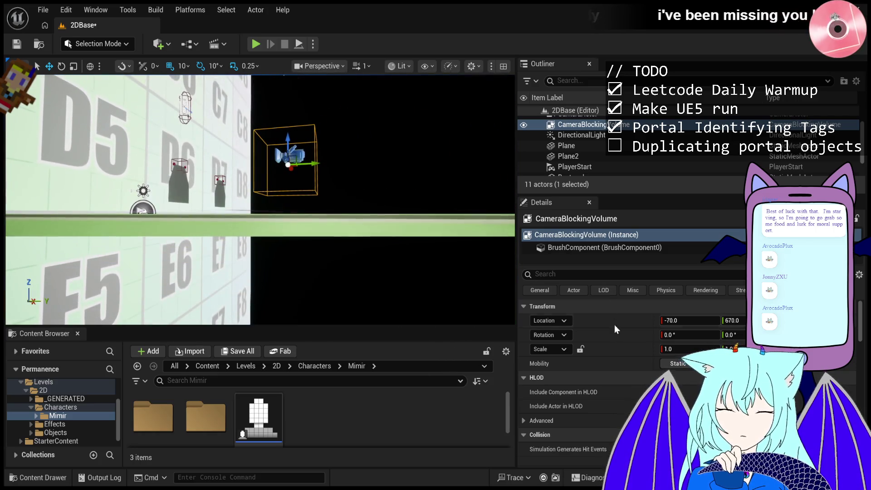
left_click(581, 351)
left_click_drag(680, 349, 763, 349)
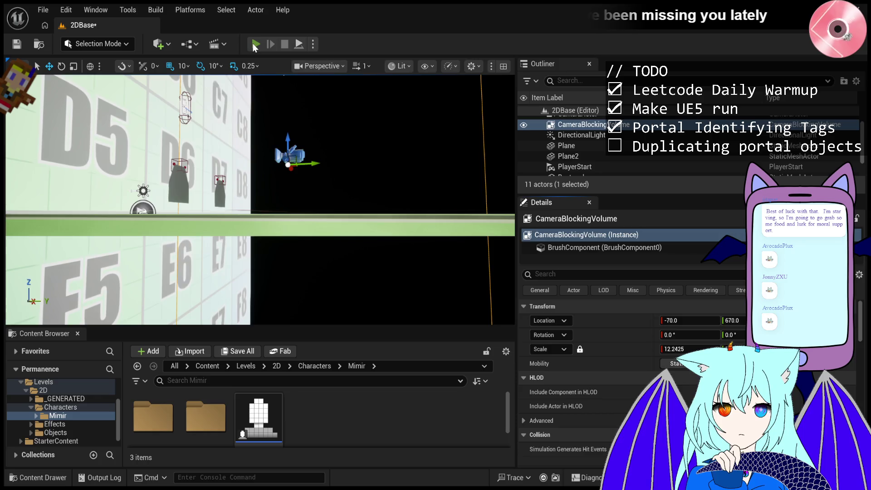
left_click(255, 44)
key("Escape")
mouse_move(320, 171)
left_mouse_down()
mouse_move(283, 159)
mouse_move(290, 182)
mouse_move(311, 184)
left_mouse_up()
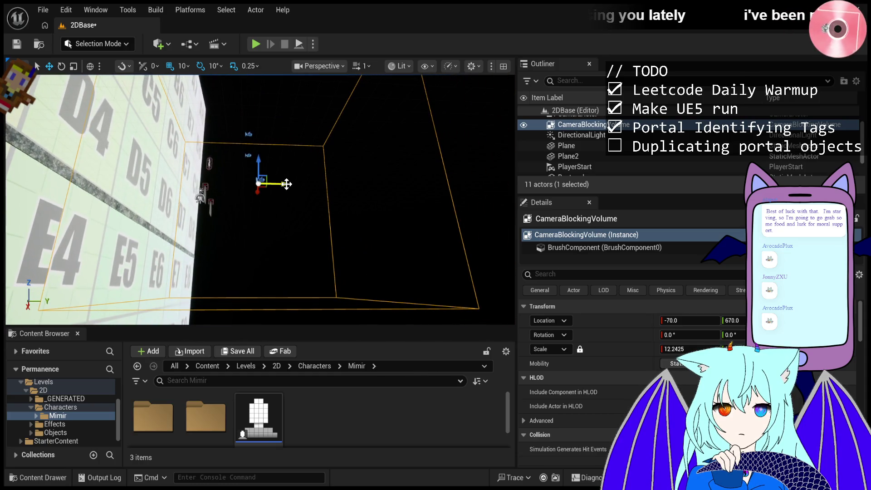
- Reselect the CameraBlockingVolume in the Outliner, review its settings, and delete it
left_click(585, 135)
left_click(588, 124)
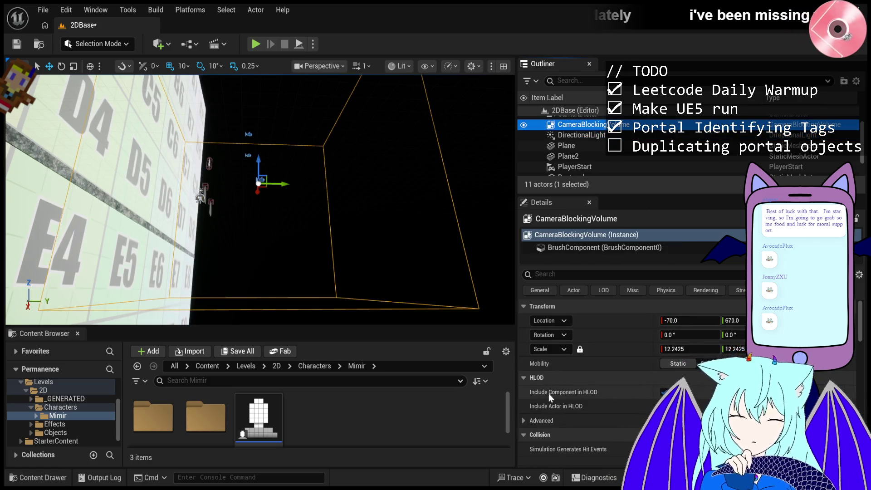
scroll(548, 394, "down", 5)
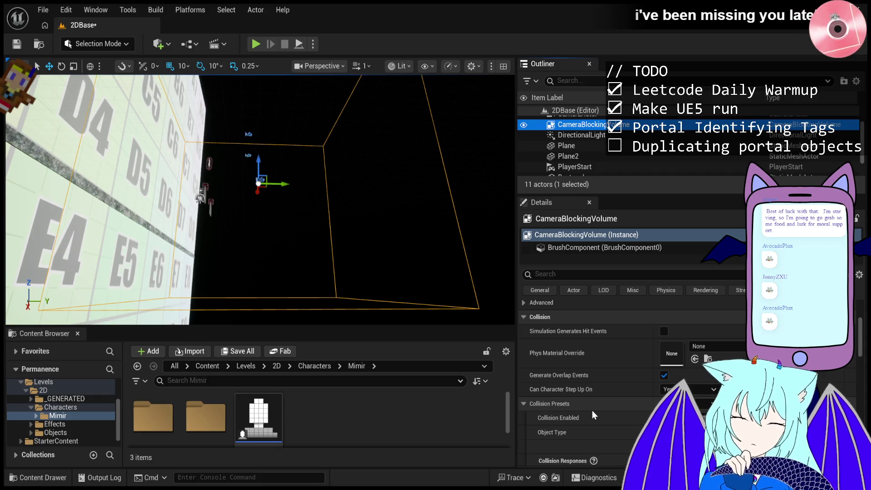
key("Delete")
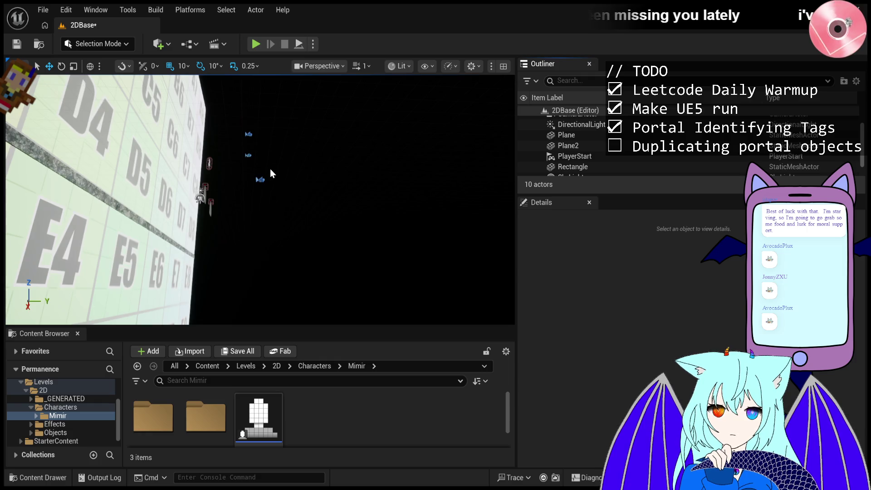
- Orbit to face the grid wall and start a play session to test the portals
left_click_drag(272, 181, 227, 159)
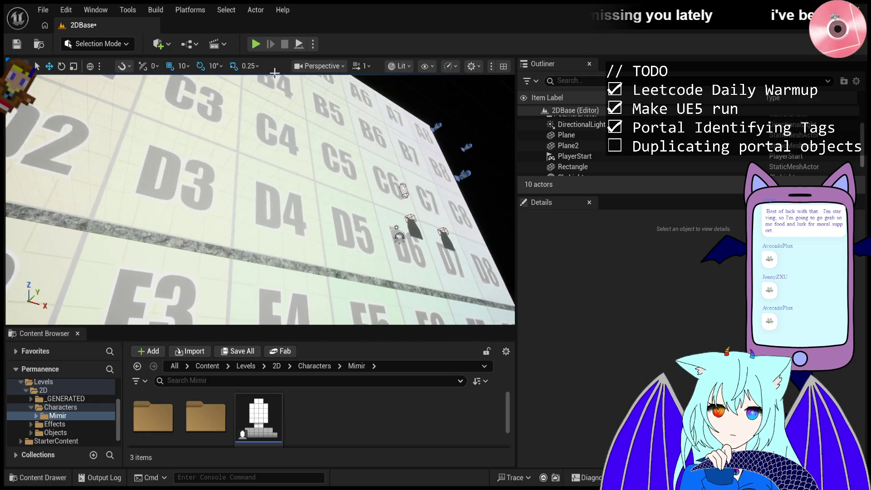
left_click(257, 44)
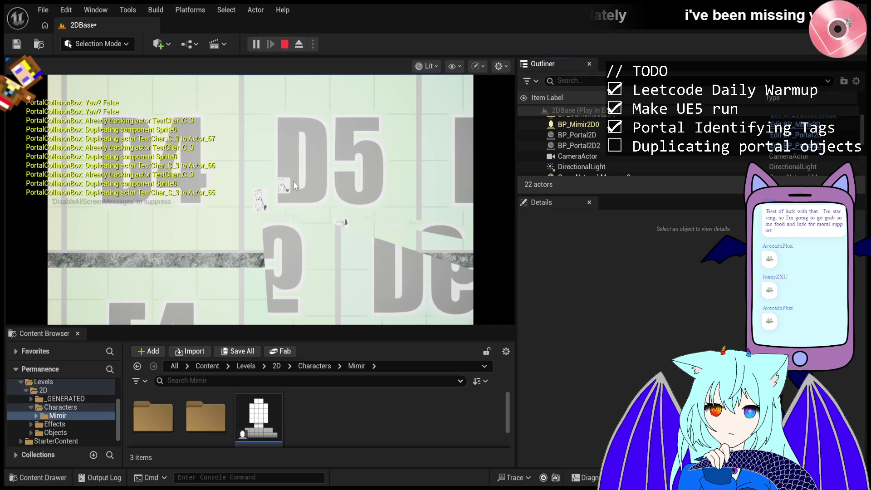
- Walk the character sideways through a portal in the running game, then end the play test
left_click(294, 185)
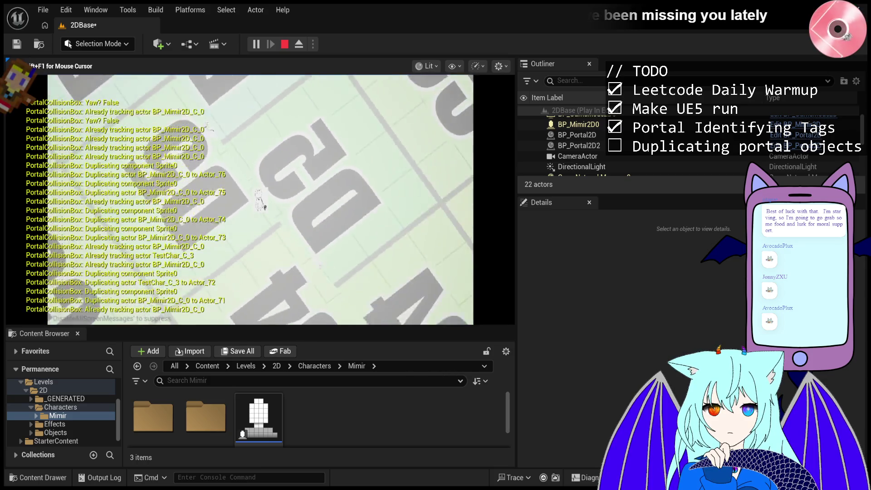
key("d")
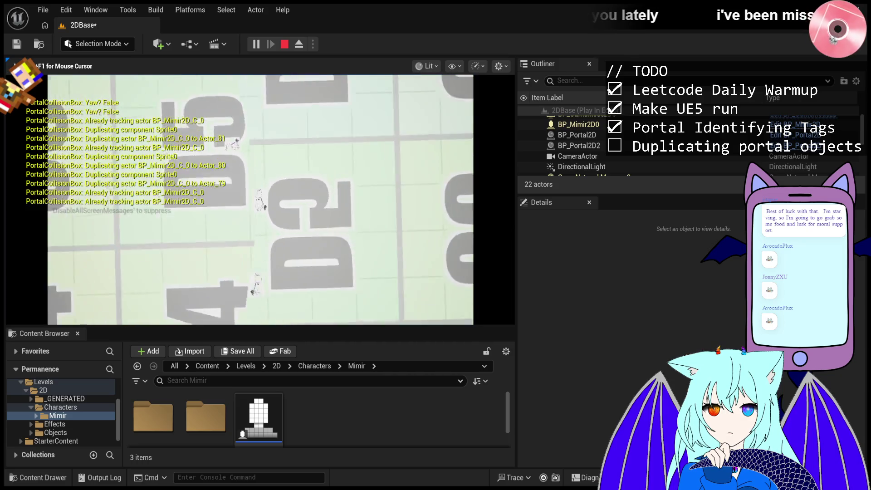
key("Escape")
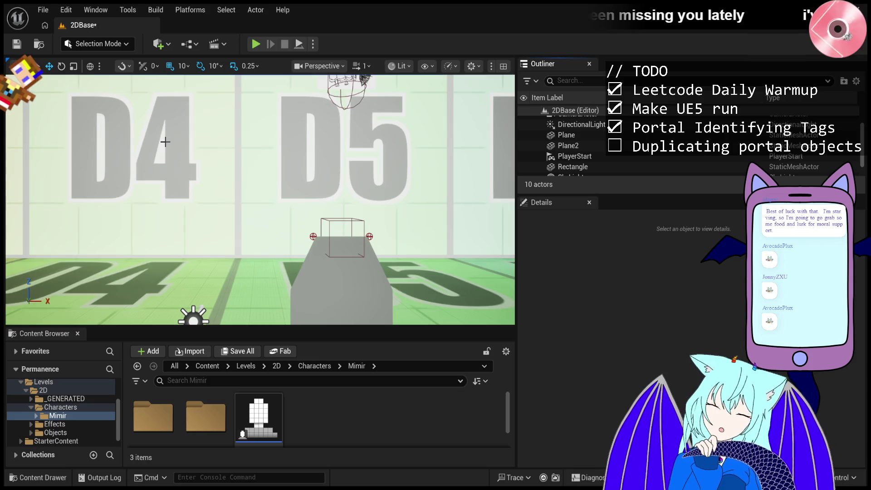
scroll(254, 180, "down", 5)
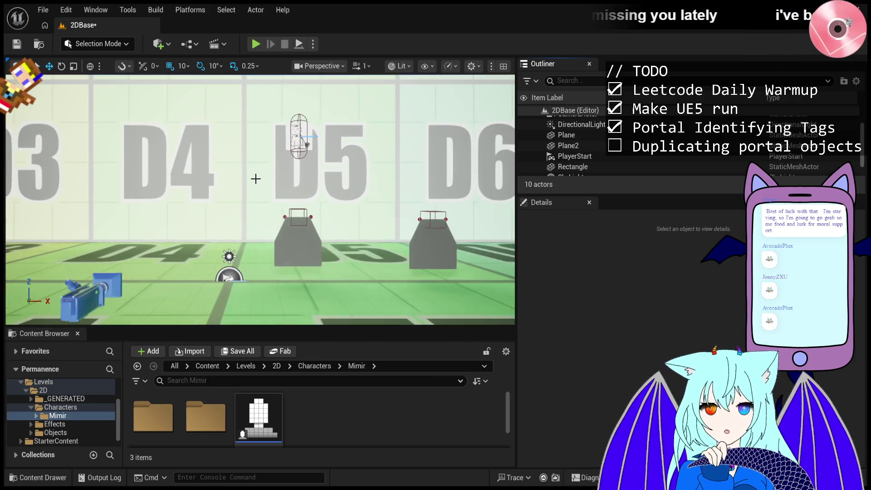
mouse_move(261, 199)
left_mouse_down()
mouse_move(241, 182)
mouse_move(264, 200)
mouse_move(313, 194)
mouse_move(268, 198)
left_mouse_up()
left_click(257, 46)
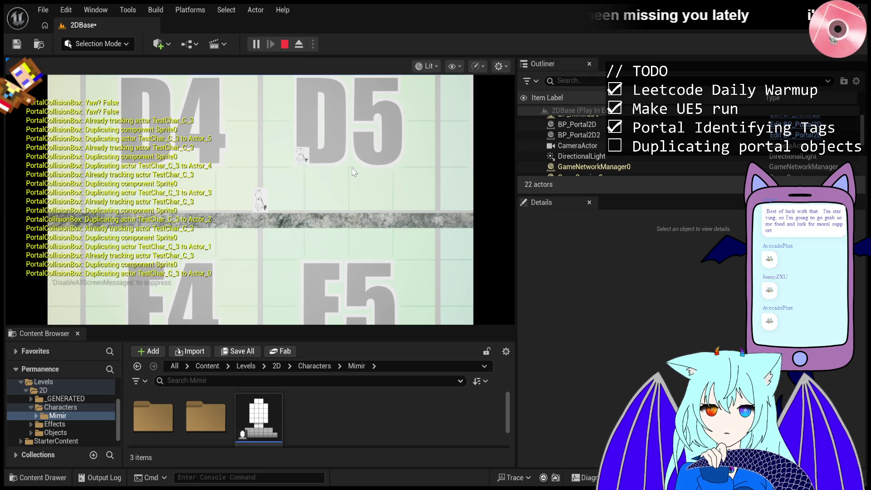
- Restart the play session and capture the mouse in the game viewport
key("Escape")
left_click(255, 45)
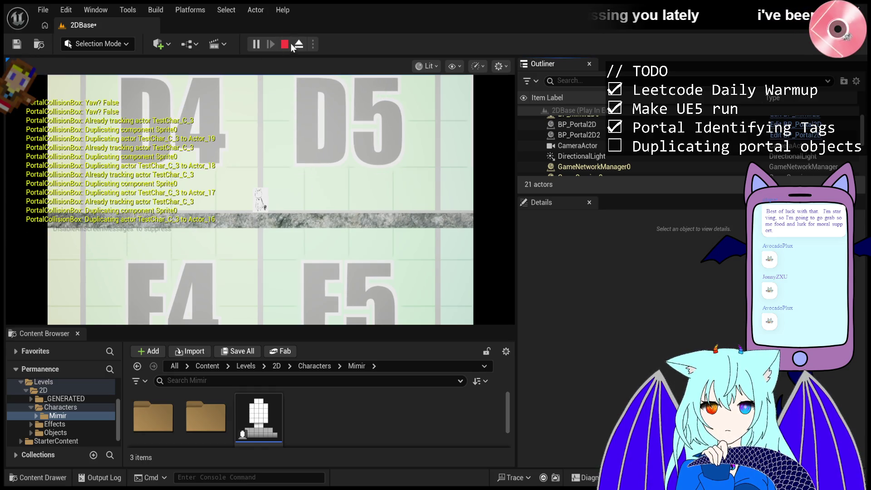
left_click(290, 90)
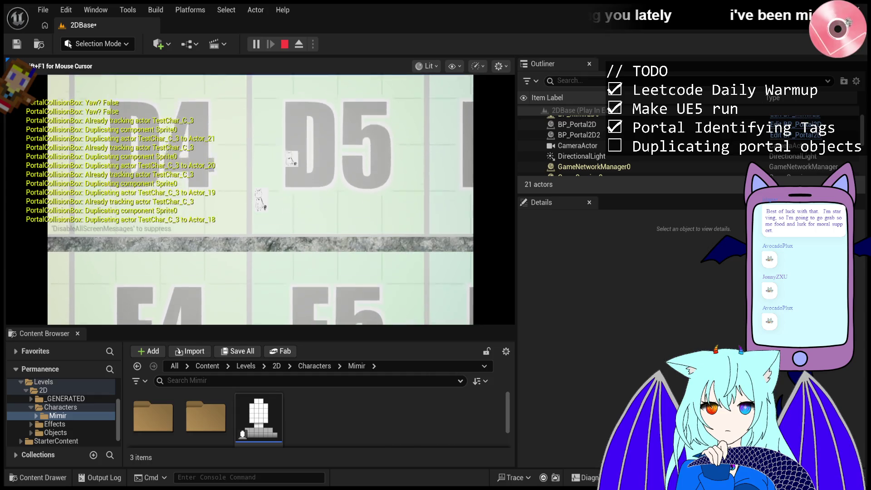